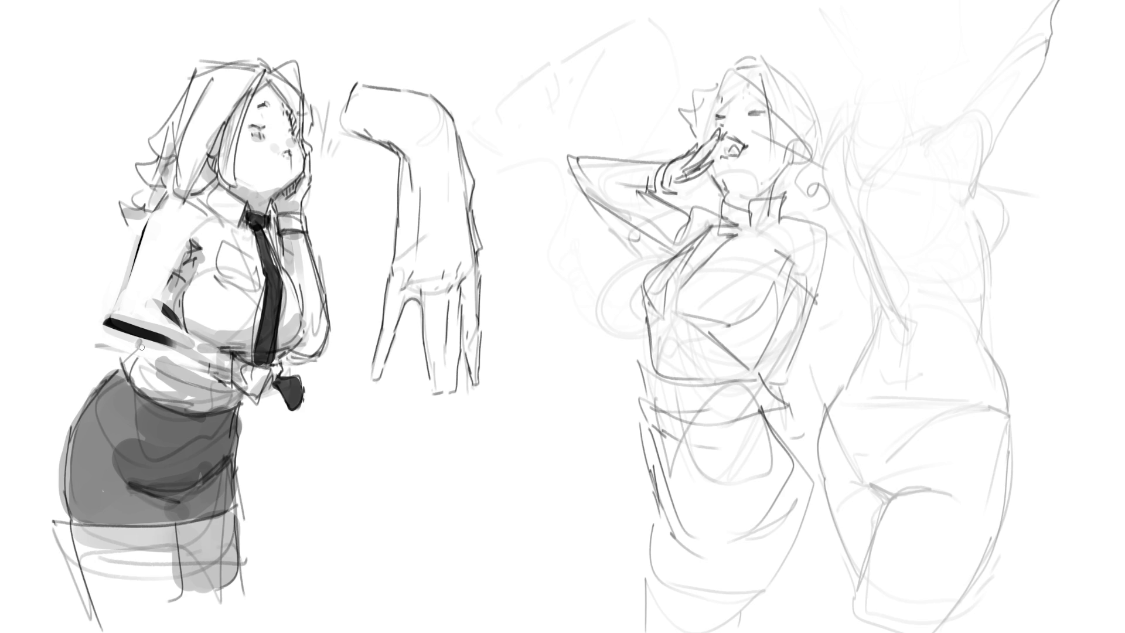
Step: Clean the marks under the left woman's sleeve band, redraw the zigzag, and thin the skirt's left outline
mouse_move(141, 347)
left_mouse_down()
mouse_move(103, 345)
mouse_move(132, 334)
mouse_move(112, 349)
mouse_move(132, 348)
mouse_move(127, 378)
left_mouse_up()
mouse_move(139, 337)
left_mouse_down()
mouse_move(120, 354)
mouse_move(127, 375)
mouse_move(114, 372)
mouse_move(65, 447)
mouse_move(71, 524)
left_mouse_up()
mouse_move(118, 358)
left_mouse_down()
mouse_move(59, 449)
mouse_move(66, 497)
left_mouse_up()
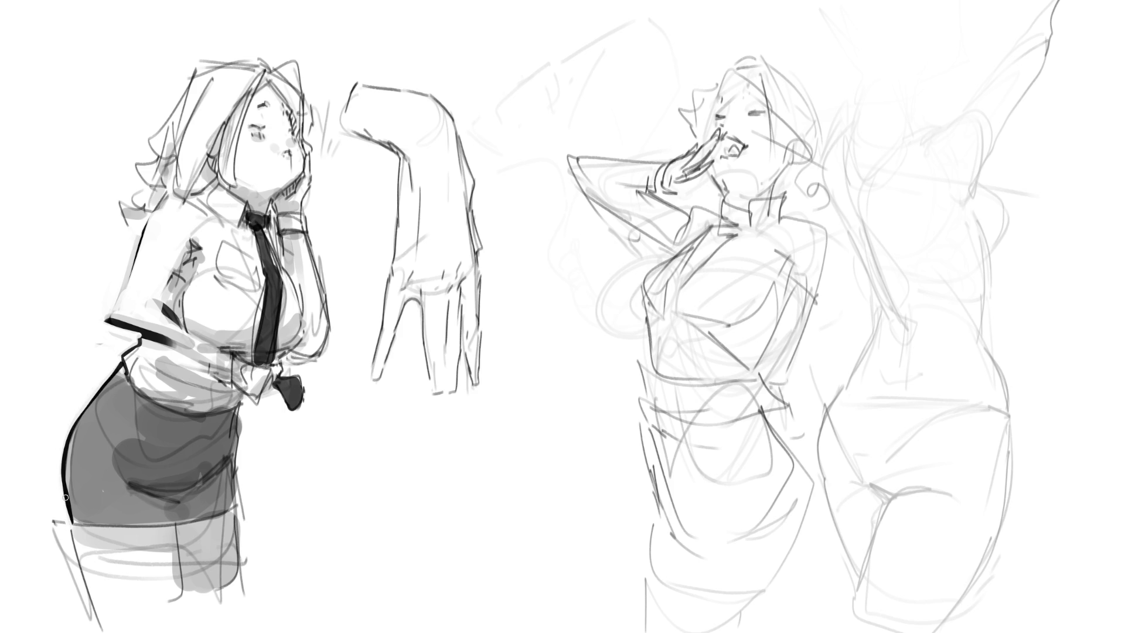
Step: Outline her left leg and the skirt's right edge down to the leg
left_click_drag(71, 529, 101, 631)
left_click_drag(56, 516, 101, 631)
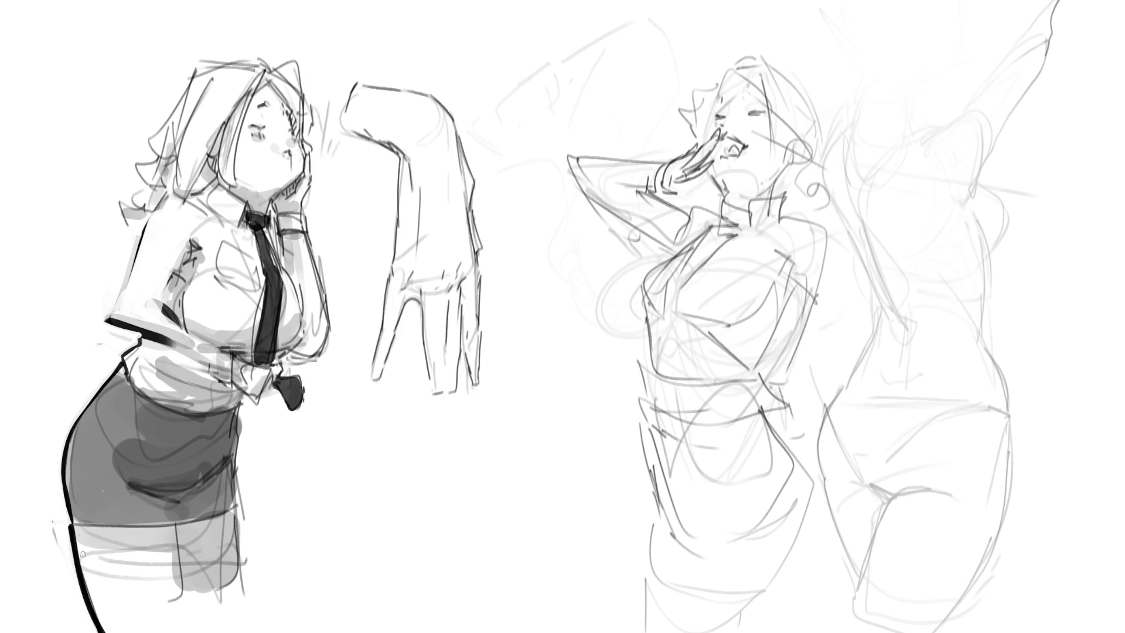
key("ctrl+z")
left_click_drag(237, 505, 237, 592)
mouse_move(237, 513)
left_mouse_down()
mouse_move(246, 397)
mouse_move(242, 521)
left_mouse_up()
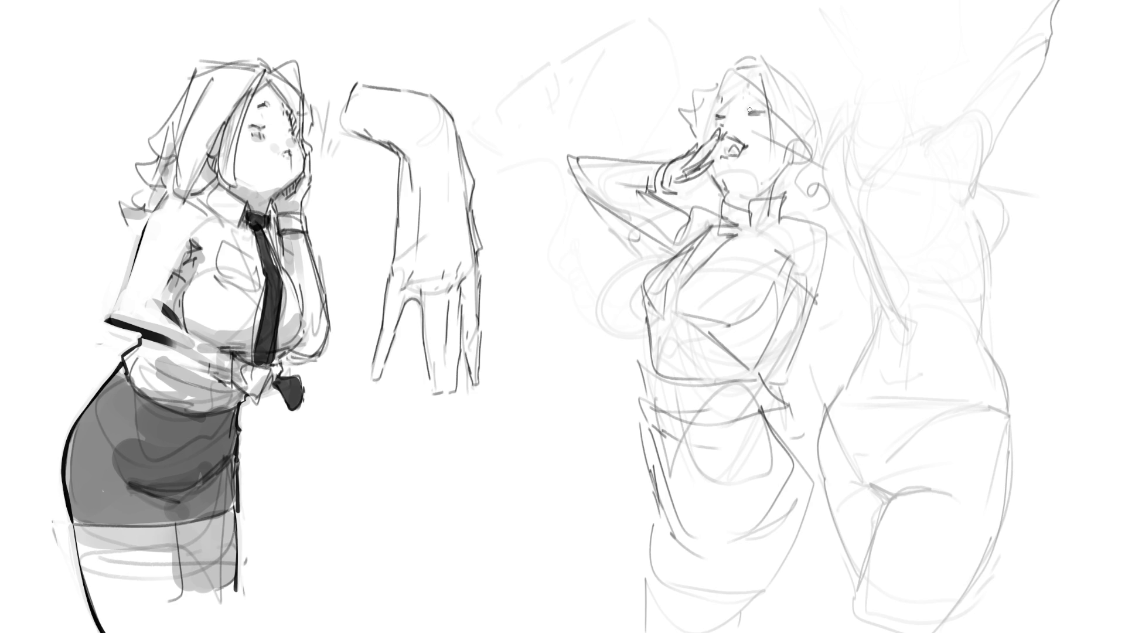
Step: Ink the right woman's closed eyes with a mark above them
left_click(722, 124)
left_click_drag(720, 125, 758, 113)
left_click(749, 121)
key("ctrl+z")
left_click_drag(749, 89, 743, 99)
Step: Tidy the nose and mouth strokes and ink teeth inside the open mouth
mouse_move(721, 131)
left_mouse_down()
mouse_move(743, 141)
mouse_move(729, 147)
mouse_move(743, 145)
mouse_move(743, 159)
mouse_move(736, 152)
left_mouse_up()
left_click_drag(730, 143, 742, 148)
mouse_move(738, 144)
left_mouse_down()
mouse_move(734, 171)
mouse_move(743, 167)
mouse_move(733, 166)
mouse_move(739, 152)
mouse_move(724, 161)
left_mouse_up()
key("ctrl+z")
Step: Draw her jaw, hairline and earring, then sketch the collar at her neck
mouse_move(714, 154)
left_mouse_down()
mouse_move(710, 181)
mouse_move(748, 193)
mouse_move(728, 190)
mouse_move(729, 208)
left_mouse_up()
key("ctrl+z")
key("ctrl+z")
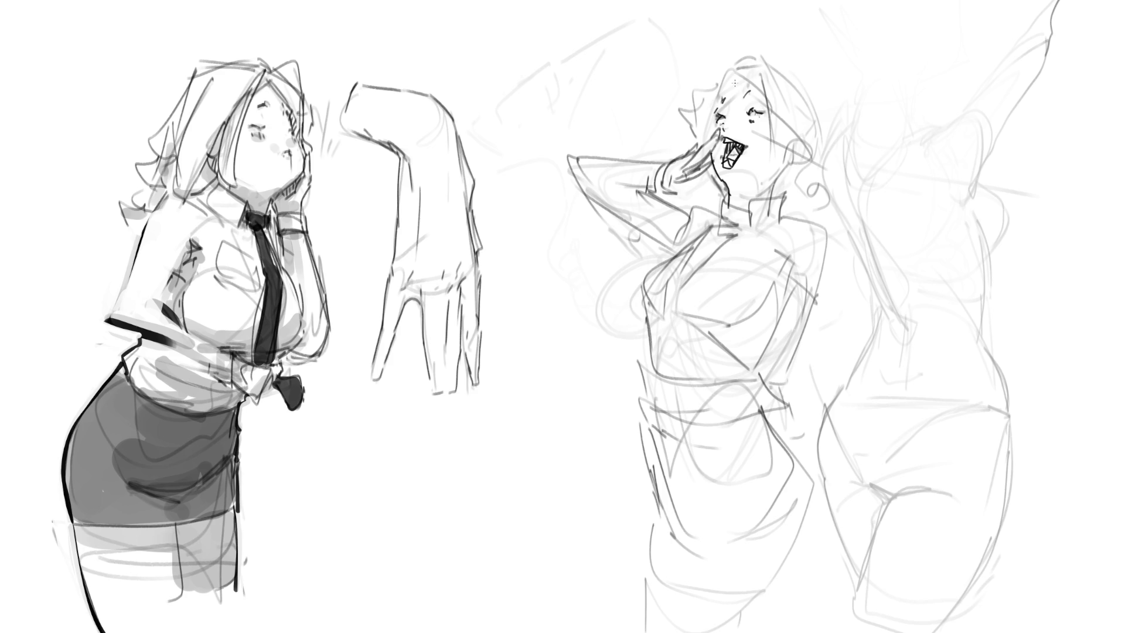
mouse_move(721, 99)
left_mouse_down()
mouse_move(764, 83)
mouse_move(794, 132)
mouse_move(792, 162)
mouse_move(775, 171)
mouse_move(785, 163)
left_mouse_up()
left_click_drag(782, 160, 777, 182)
left_click(760, 166)
left_click_drag(744, 146, 744, 157)
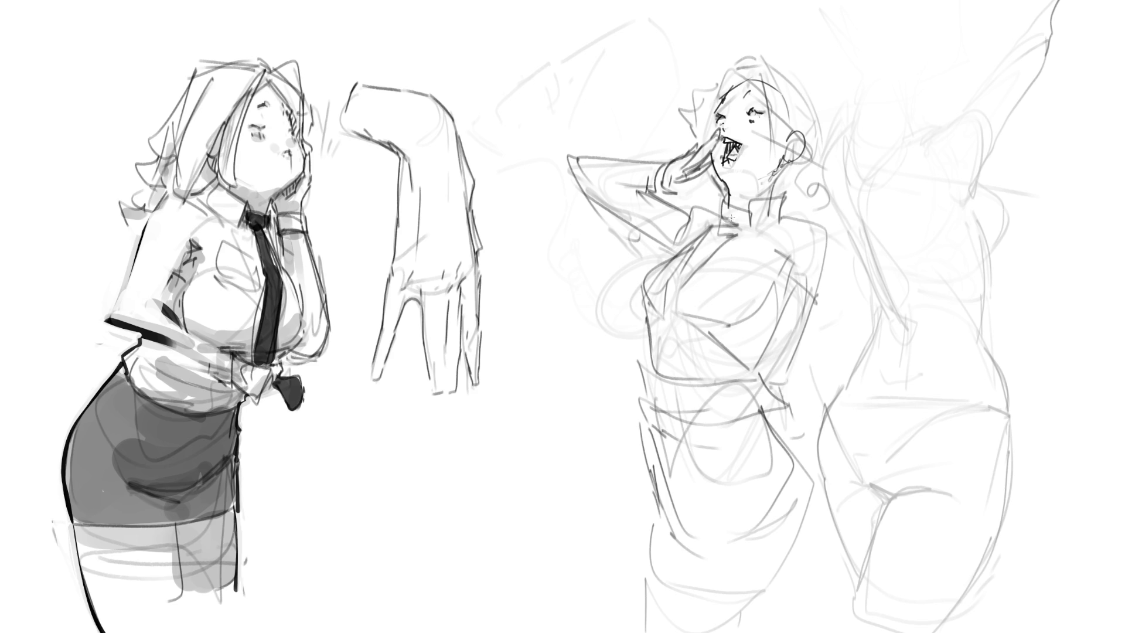
mouse_move(719, 203)
left_mouse_down()
mouse_move(717, 225)
mouse_move(730, 195)
mouse_move(712, 224)
mouse_move(756, 232)
mouse_move(782, 190)
mouse_move(785, 216)
mouse_move(761, 230)
left_mouse_up()
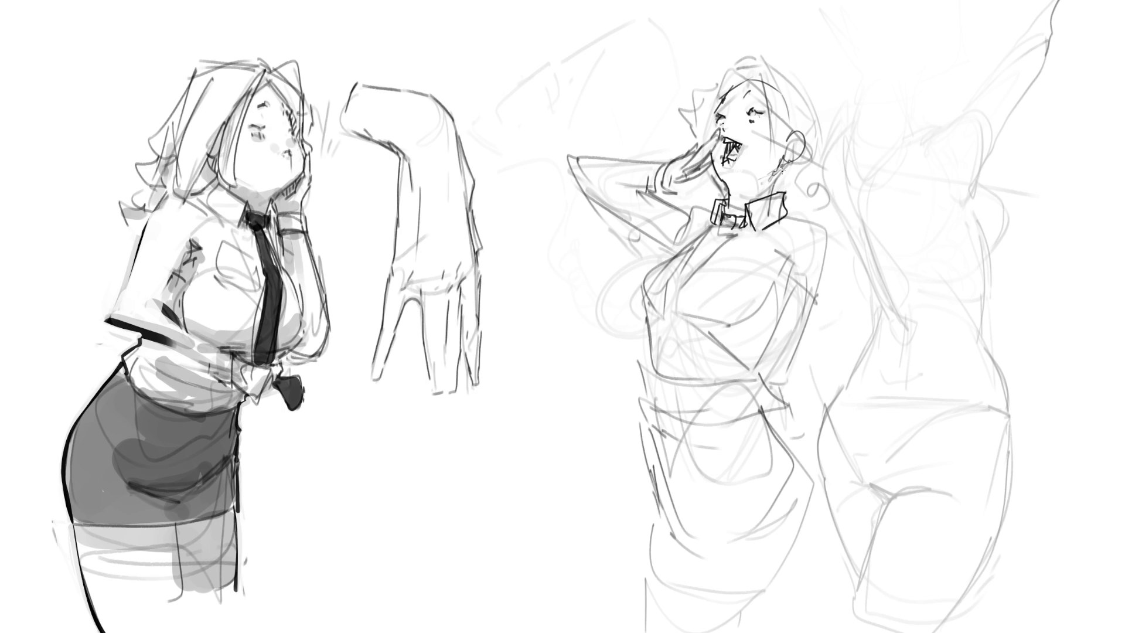
Step: Darken the collar knot and draw the tie down her chest
left_click_drag(711, 235, 731, 229)
mouse_move(709, 236)
left_mouse_down()
mouse_move(721, 232)
mouse_move(680, 284)
mouse_move(743, 241)
mouse_move(696, 268)
left_mouse_up()
key("ctrl+z")
key("ctrl+z")
mouse_move(726, 217)
left_mouse_down()
mouse_move(673, 281)
mouse_move(692, 275)
mouse_move(659, 372)
left_mouse_up()
mouse_move(678, 284)
left_mouse_down()
mouse_move(660, 358)
mouse_move(675, 373)
left_mouse_up()
key("ctrl+z")
key("ctrl+z")
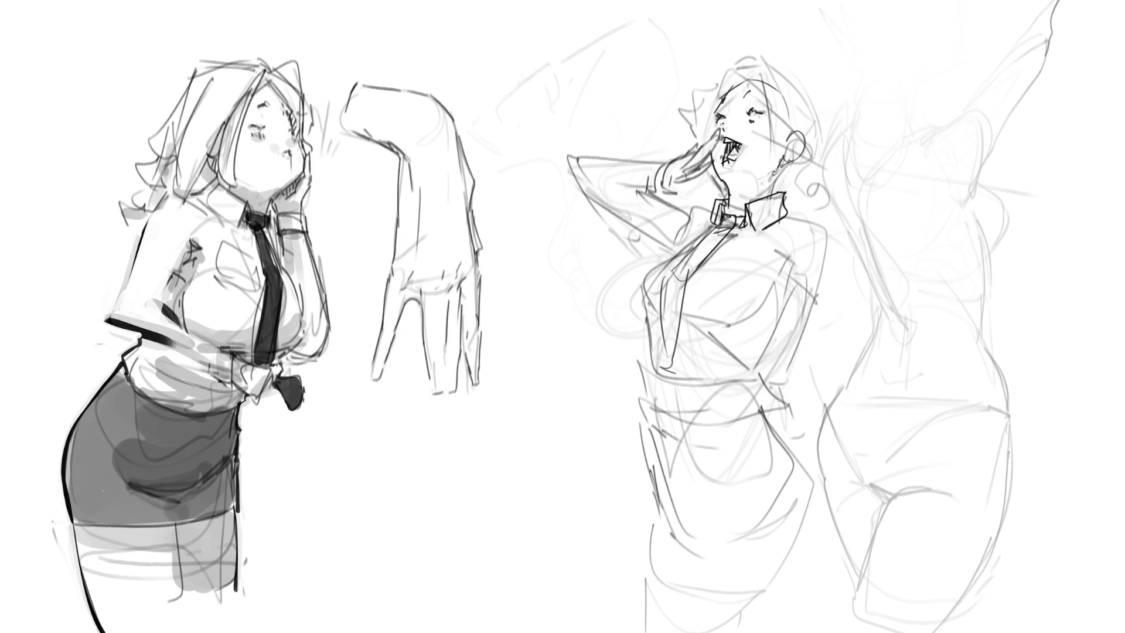
Step: Outline her hair over the head, then ink the raised hand's cuff and arm underside
mouse_move(788, 165)
left_mouse_down()
mouse_move(773, 182)
mouse_move(791, 196)
left_mouse_up()
mouse_move(734, 68)
left_mouse_down()
mouse_move(695, 133)
mouse_move(710, 96)
mouse_move(760, 52)
mouse_move(808, 90)
left_mouse_up()
mouse_move(773, 61)
left_mouse_down()
mouse_move(828, 155)
mouse_move(819, 211)
left_mouse_up()
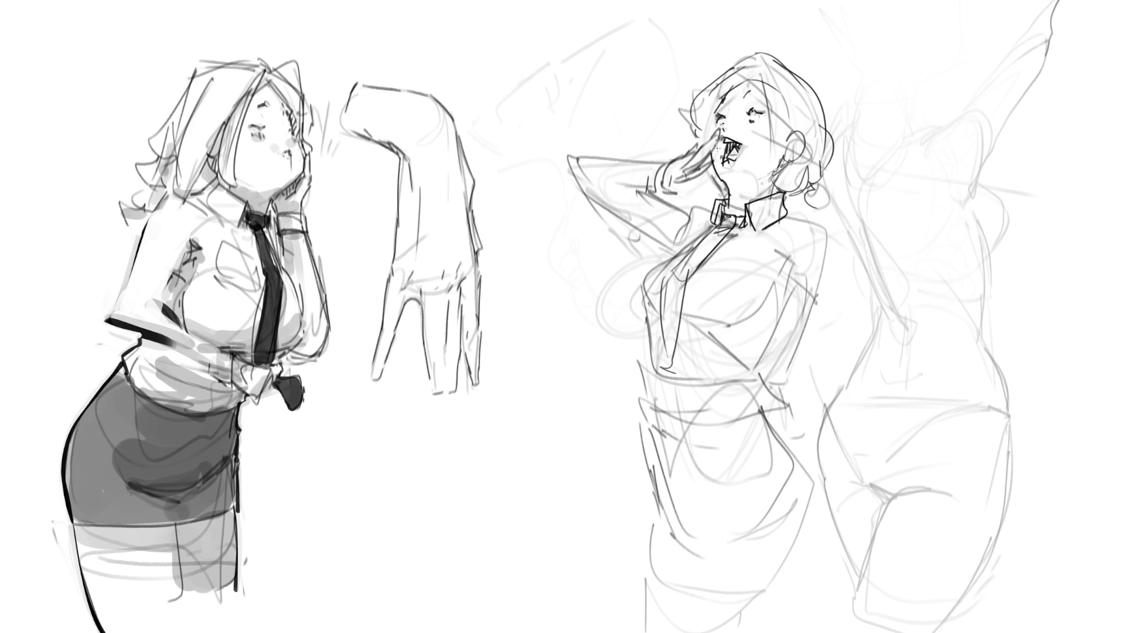
mouse_move(681, 151)
left_mouse_down()
mouse_move(670, 186)
mouse_move(663, 161)
mouse_move(677, 188)
mouse_move(575, 188)
mouse_move(659, 254)
left_mouse_up()
mouse_move(604, 198)
left_mouse_down()
mouse_move(618, 205)
mouse_move(668, 187)
mouse_move(699, 219)
mouse_move(713, 216)
left_mouse_up()
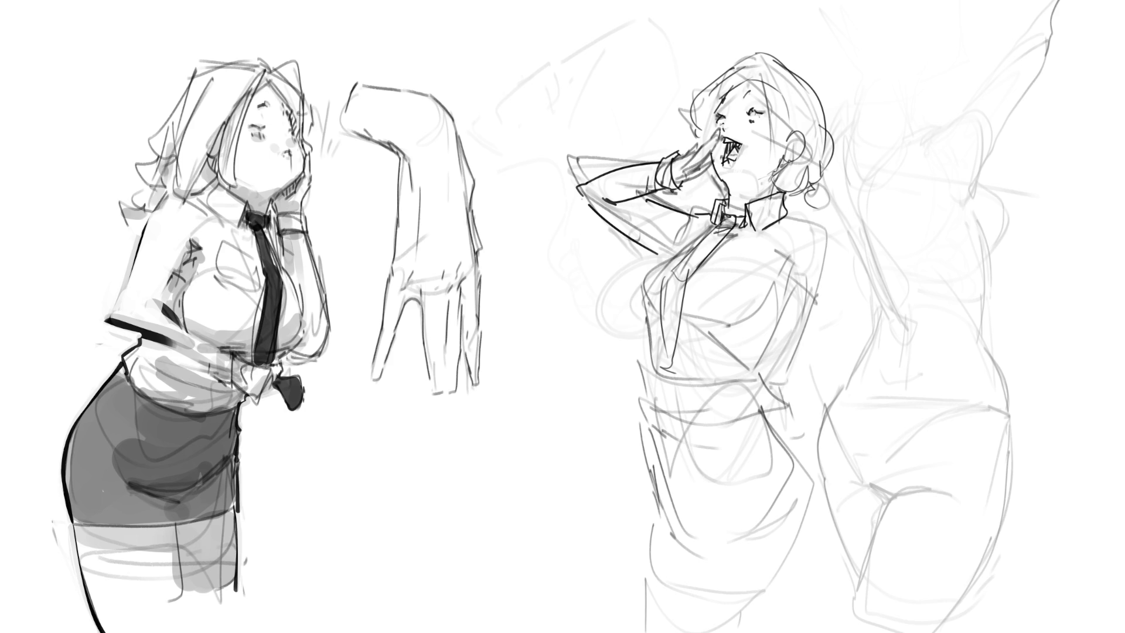
Step: Erase stray marks around the collar and ink the raised hand's fingers and wrist cuff
left_click_drag(698, 213, 669, 239)
mouse_move(676, 160)
left_mouse_down()
mouse_move(698, 138)
mouse_move(708, 161)
left_mouse_up()
left_click_drag(710, 157, 693, 179)
left_click_drag(696, 176, 683, 183)
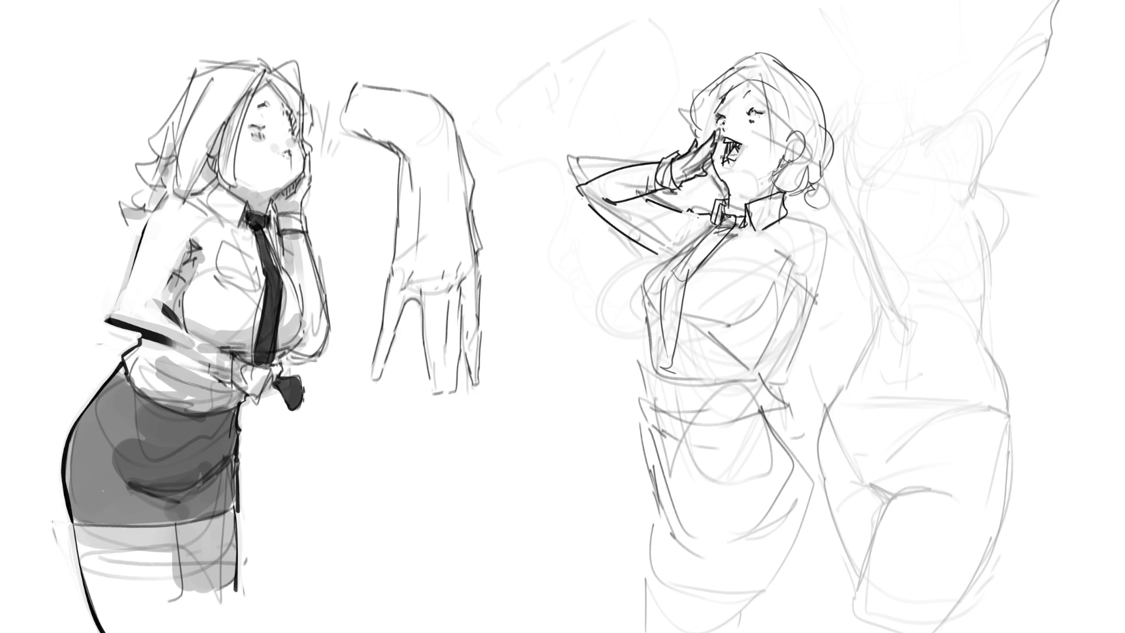
Step: Add a stroke under the closed eye and try pupil and side strokes
left_click_drag(745, 121, 759, 123)
key("ctrl+z")
left_click_drag(746, 122, 748, 130)
left_click_drag(752, 116, 757, 119)
key("ctrl+z")
mouse_move(715, 119)
left_mouse_down()
mouse_move(695, 122)
mouse_move(717, 122)
mouse_move(709, 107)
left_mouse_up()
key("ctrl+z")
key("ctrl+z")
Step: Draw eyelashes above both eyes, a line beside the face, and ear detail
mouse_move(722, 118)
left_mouse_down()
mouse_move(708, 101)
mouse_move(695, 108)
mouse_move(745, 95)
left_mouse_up()
left_click_drag(753, 113, 761, 95)
left_click_drag(765, 115, 769, 97)
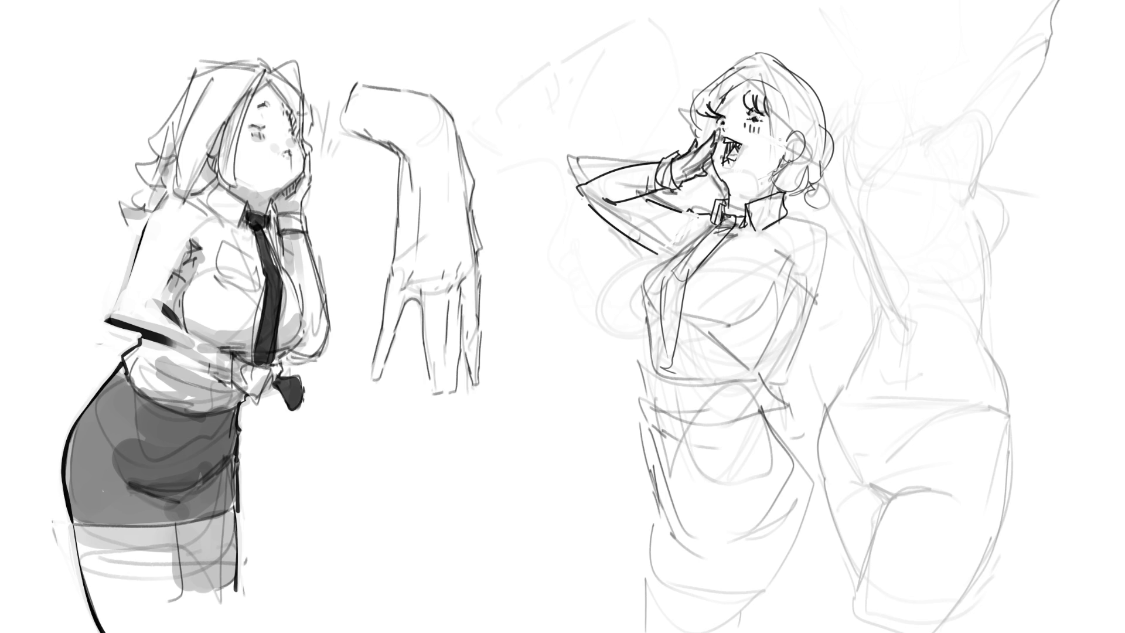
left_click_drag(763, 80, 776, 147)
mouse_move(798, 134)
left_mouse_down()
mouse_move(773, 159)
mouse_move(801, 147)
left_mouse_up()
left_click_drag(797, 138, 805, 163)
mouse_move(785, 164)
left_mouse_down()
mouse_move(803, 160)
mouse_move(769, 193)
mouse_move(808, 191)
left_mouse_up()
Step: Draw her hair with a bun at the back, then adjust the teeth
mouse_move(809, 165)
left_mouse_down()
mouse_move(829, 192)
mouse_move(825, 180)
left_mouse_up()
mouse_move(813, 120)
left_mouse_down()
mouse_move(837, 171)
mouse_move(774, 62)
mouse_move(719, 97)
left_mouse_up()
left_click_drag(749, 52, 690, 83)
mouse_move(690, 84)
left_mouse_down()
mouse_move(696, 100)
mouse_move(731, 96)
left_mouse_up()
left_click_drag(753, 56, 800, 73)
mouse_move(698, 91)
left_mouse_down()
mouse_move(679, 103)
mouse_move(694, 144)
left_mouse_up()
mouse_move(793, 199)
left_mouse_down()
mouse_move(807, 187)
mouse_move(802, 211)
left_mouse_up()
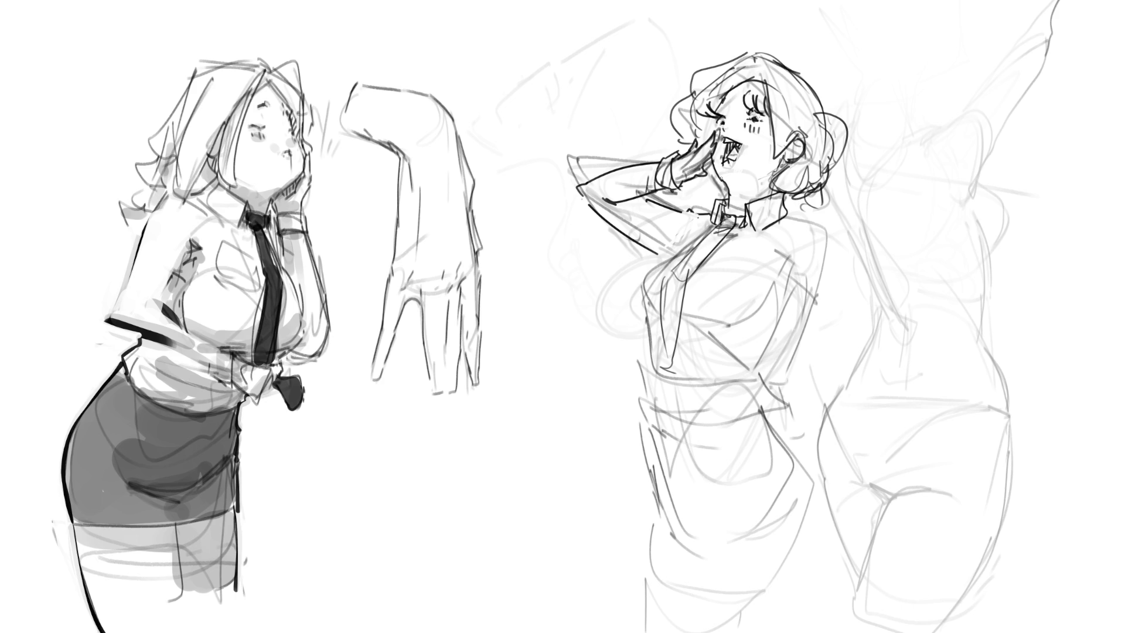
mouse_move(720, 157)
left_mouse_down()
mouse_move(729, 168)
mouse_move(740, 160)
left_mouse_up()
Step: Ink her shoulder, upper arm, bent elbow and forearm down to the hip
mouse_move(783, 219)
left_mouse_down()
mouse_move(803, 213)
mouse_move(814, 266)
left_mouse_up()
left_click_drag(784, 263, 826, 284)
left_click_drag(837, 220, 913, 287)
mouse_move(819, 281)
left_mouse_down()
mouse_move(929, 337)
mouse_move(868, 313)
left_mouse_up()
left_click_drag(870, 313, 832, 364)
left_click_drag(931, 332, 828, 408)
left_click_drag(820, 368, 816, 405)
Step: Draw the hand and fingers resting on her hip
mouse_move(808, 375)
left_mouse_down()
mouse_move(809, 402)
mouse_move(764, 381)
left_mouse_up()
mouse_move(764, 390)
left_mouse_down()
mouse_move(768, 429)
mouse_move(781, 387)
left_mouse_up()
mouse_move(774, 377)
left_mouse_down()
mouse_move(785, 363)
mouse_move(790, 381)
mouse_move(763, 384)
left_mouse_up()
mouse_move(763, 383)
left_mouse_down()
mouse_move(779, 430)
mouse_move(807, 409)
left_mouse_up()
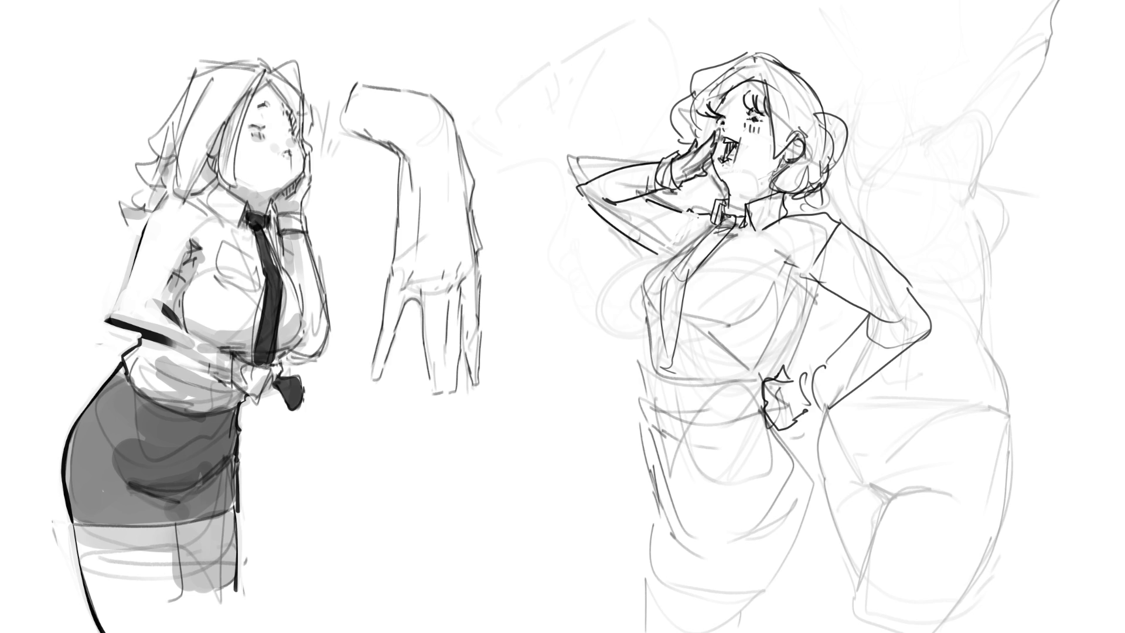
Step: Ink the right woman's chest, waist, tie outline, shirt edge and belt lines
mouse_move(766, 251)
left_mouse_down()
mouse_move(814, 281)
mouse_move(768, 338)
mouse_move(774, 375)
left_mouse_up()
mouse_move(772, 325)
left_mouse_down()
mouse_move(776, 356)
mouse_move(764, 374)
left_mouse_up()
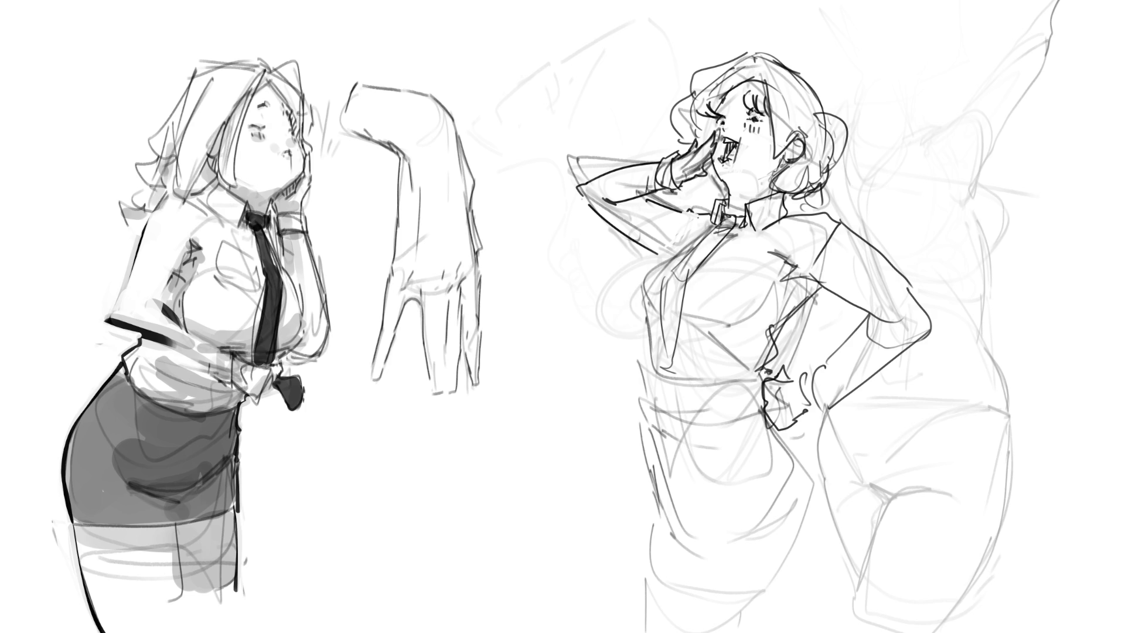
mouse_move(725, 223)
left_mouse_down()
mouse_move(675, 271)
mouse_move(661, 375)
left_mouse_up()
left_click_drag(678, 276, 656, 400)
mouse_move(674, 382)
left_mouse_down()
mouse_move(655, 405)
mouse_move(680, 422)
left_mouse_up()
mouse_move(693, 235)
left_mouse_down()
mouse_move(642, 277)
mouse_move(652, 364)
left_mouse_up()
left_click_drag(655, 382, 765, 373)
left_click_drag(749, 309, 753, 359)
mouse_move(706, 259)
left_mouse_down()
mouse_move(750, 241)
mouse_move(696, 280)
mouse_move(761, 255)
left_mouse_up()
mouse_move(759, 256)
left_mouse_down()
mouse_move(793, 230)
mouse_move(788, 296)
left_mouse_up()
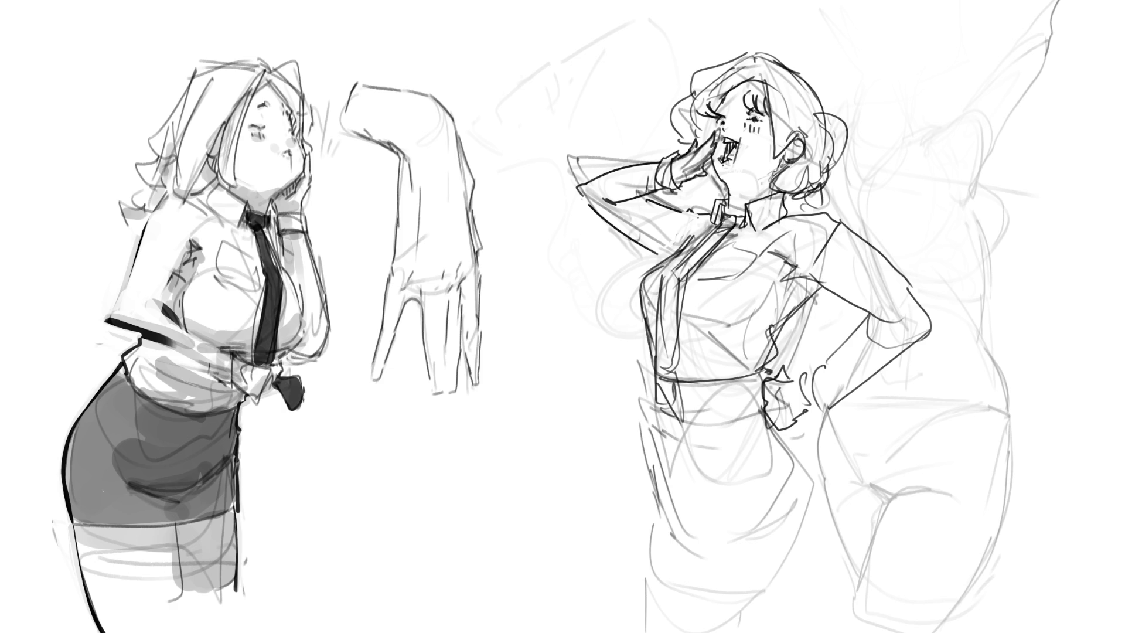
mouse_move(648, 376)
left_mouse_down()
mouse_move(668, 417)
mouse_move(756, 404)
left_mouse_up()
Step: Outline her skirt edges, belt loops, hip curve, hem and lower legs
left_click_drag(645, 419, 665, 477)
left_click_drag(662, 477, 682, 533)
mouse_move(661, 422)
left_mouse_down()
mouse_move(690, 547)
mouse_move(711, 550)
left_mouse_up()
mouse_move(709, 419)
left_mouse_down()
mouse_move(727, 440)
mouse_move(772, 445)
mouse_move(791, 473)
left_mouse_up()
mouse_move(775, 422)
left_mouse_down()
mouse_move(808, 466)
mouse_move(816, 550)
left_mouse_up()
mouse_move(761, 525)
left_mouse_down()
mouse_move(722, 530)
mouse_move(744, 528)
left_mouse_up()
left_click_drag(732, 545, 692, 553)
left_click_drag(659, 522, 680, 542)
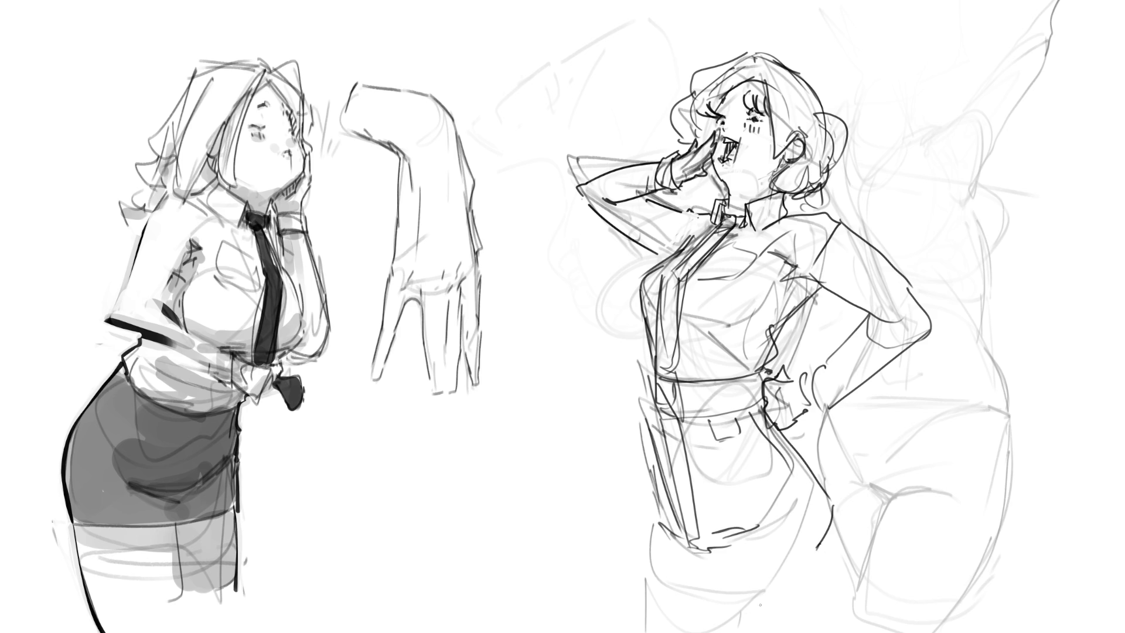
mouse_move(750, 547)
left_mouse_down()
mouse_move(707, 566)
mouse_move(711, 631)
left_mouse_up()
left_click_drag(795, 615, 779, 631)
mouse_move(822, 513)
left_mouse_down()
mouse_move(819, 628)
mouse_move(827, 603)
mouse_move(832, 631)
left_mouse_up()
left_click_drag(652, 521, 662, 632)
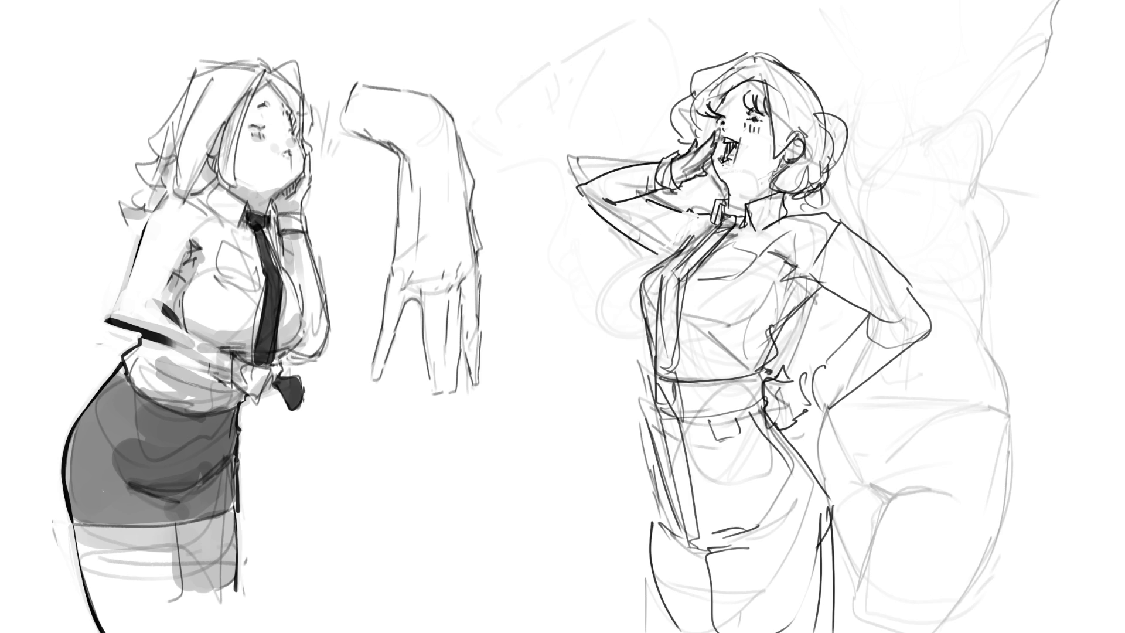
Step: Add strokes under her chin and detail at the earlobe
mouse_move(719, 176)
left_mouse_down()
mouse_move(786, 178)
mouse_move(734, 214)
mouse_move(758, 199)
left_mouse_up()
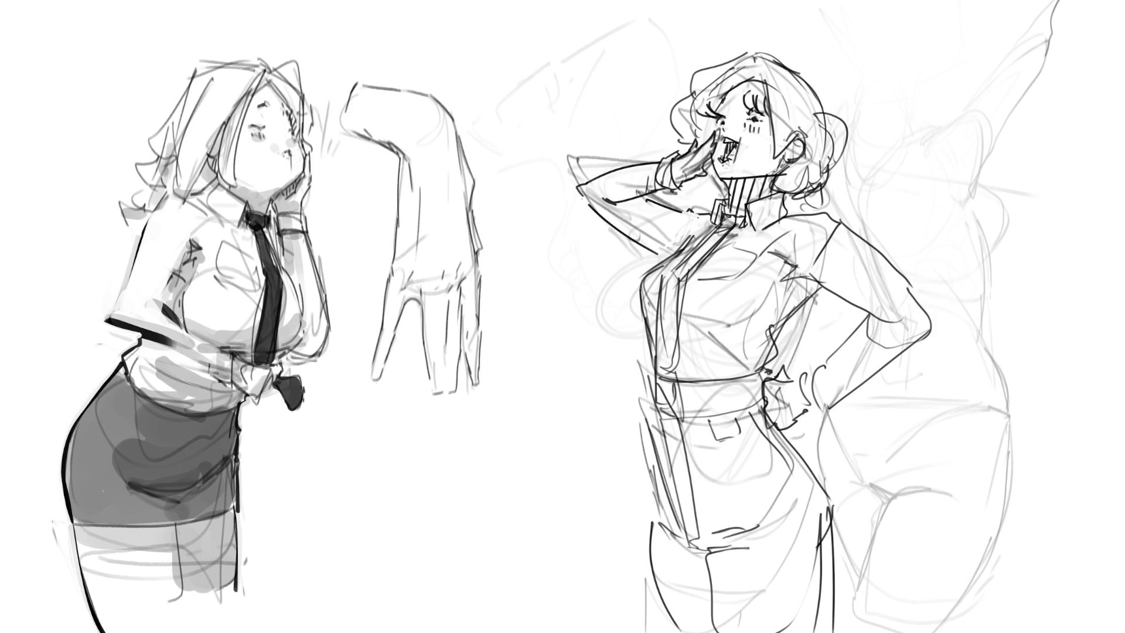
key("ctrl+z")
key("ctrl+z")
key("ctrl+z")
key("ctrl+z")
key("ctrl+z")
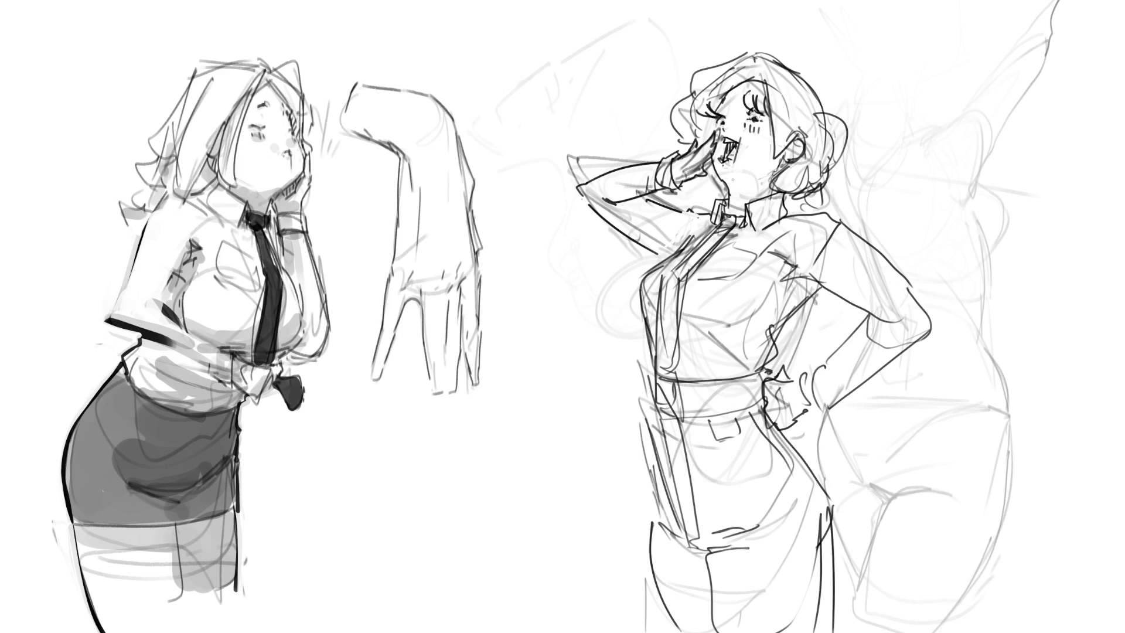
left_click_drag(733, 180, 730, 186)
mouse_move(784, 163)
left_mouse_down()
mouse_move(777, 171)
mouse_move(803, 142)
left_mouse_up()
Step: Mirror the view, stroke the left woman's ear and bun, and lasso-select her head
key("m")
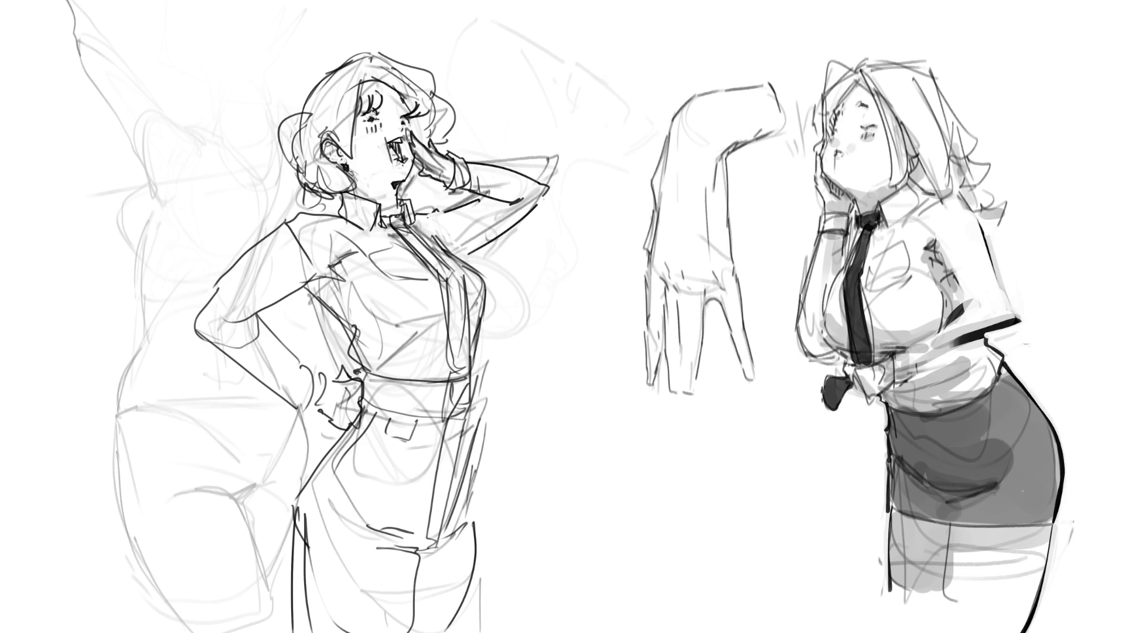
mouse_move(362, 81)
left_mouse_down()
mouse_move(352, 154)
mouse_move(331, 135)
left_mouse_up()
mouse_move(326, 199)
left_mouse_down()
mouse_move(293, 190)
mouse_move(291, 113)
mouse_move(338, 63)
mouse_move(380, 55)
mouse_move(440, 95)
left_mouse_up()
mouse_move(419, 147)
left_mouse_down()
mouse_move(404, 96)
mouse_move(366, 58)
left_mouse_up()
mouse_move(405, 218)
left_mouse_down()
mouse_move(410, 246)
mouse_move(448, 293)
mouse_move(469, 402)
mouse_move(463, 281)
mouse_move(410, 214)
mouse_move(471, 381)
mouse_move(362, 377)
mouse_move(368, 411)
mouse_move(355, 438)
mouse_move(300, 504)
mouse_move(302, 626)
mouse_move(478, 536)
mouse_move(473, 415)
mouse_move(365, 396)
left_mouse_up()
Step: Extend the lasso along the belt, fill hair, tie and trousers black, then deselect
left_click_drag(387, 394, 457, 387)
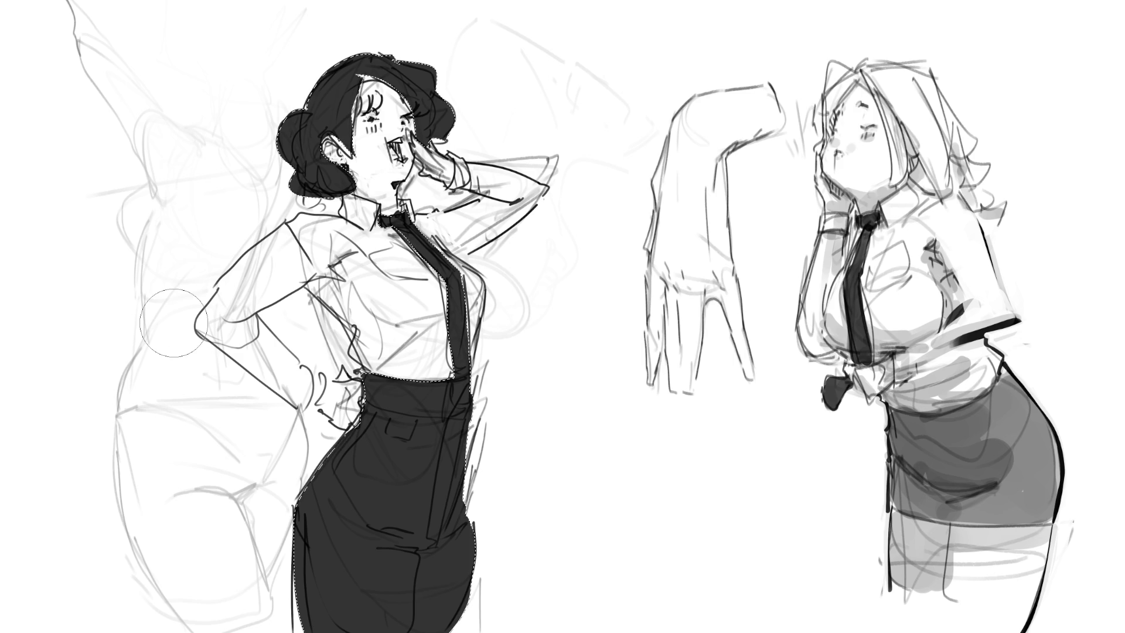
key("ctrl+d")
Step: Darken her hair by the forehead and cheek and paint dark eyebrows
mouse_move(364, 71)
left_mouse_down()
mouse_move(399, 67)
mouse_move(372, 98)
mouse_move(387, 101)
mouse_move(375, 103)
mouse_move(376, 88)
mouse_move(394, 114)
mouse_move(379, 96)
left_mouse_up()
mouse_move(389, 98)
left_mouse_down()
mouse_move(410, 109)
mouse_move(397, 102)
left_mouse_up()
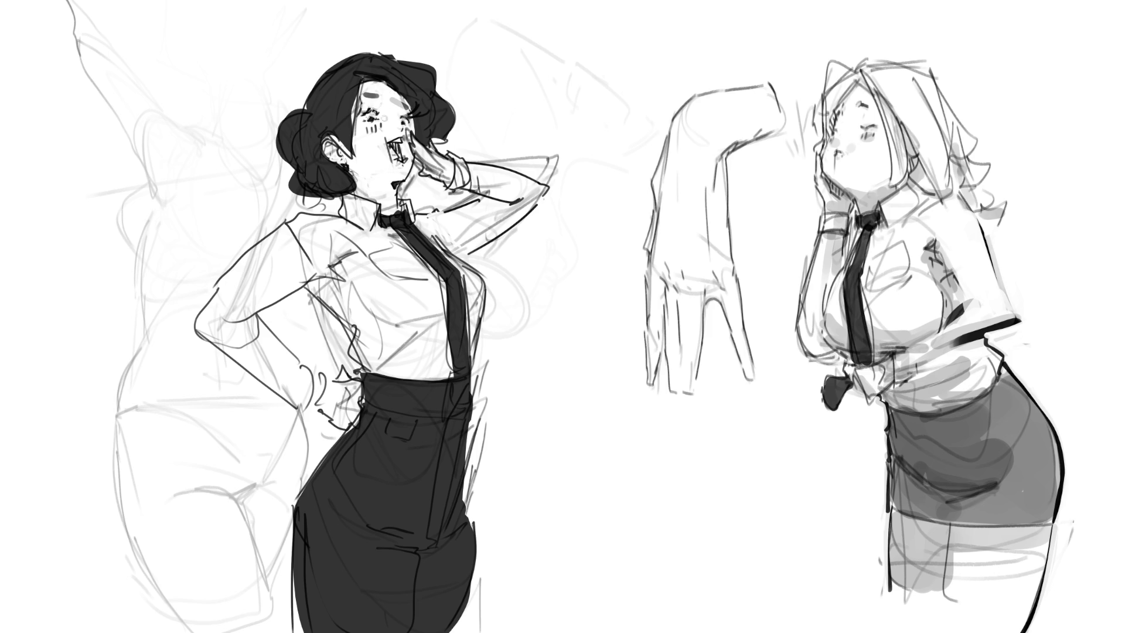
mouse_move(394, 102)
left_mouse_down()
mouse_move(408, 105)
mouse_move(354, 152)
left_mouse_up()
mouse_move(355, 112)
left_mouse_down()
mouse_move(368, 155)
mouse_move(347, 152)
left_mouse_up()
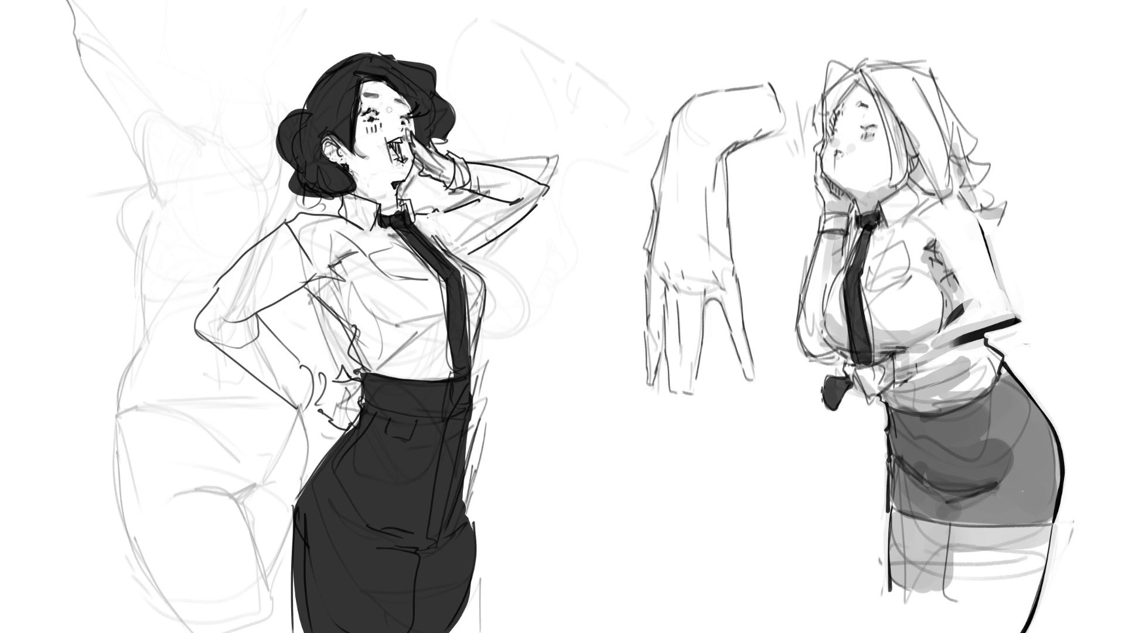
mouse_move(360, 101)
left_mouse_down()
mouse_move(358, 144)
mouse_move(358, 90)
left_mouse_up()
Step: Shade her cheek, forehead and hairline in grey
mouse_move(359, 141)
left_mouse_down()
mouse_move(369, 166)
mouse_move(354, 153)
mouse_move(374, 174)
mouse_move(336, 129)
mouse_move(362, 92)
mouse_move(348, 141)
left_mouse_up()
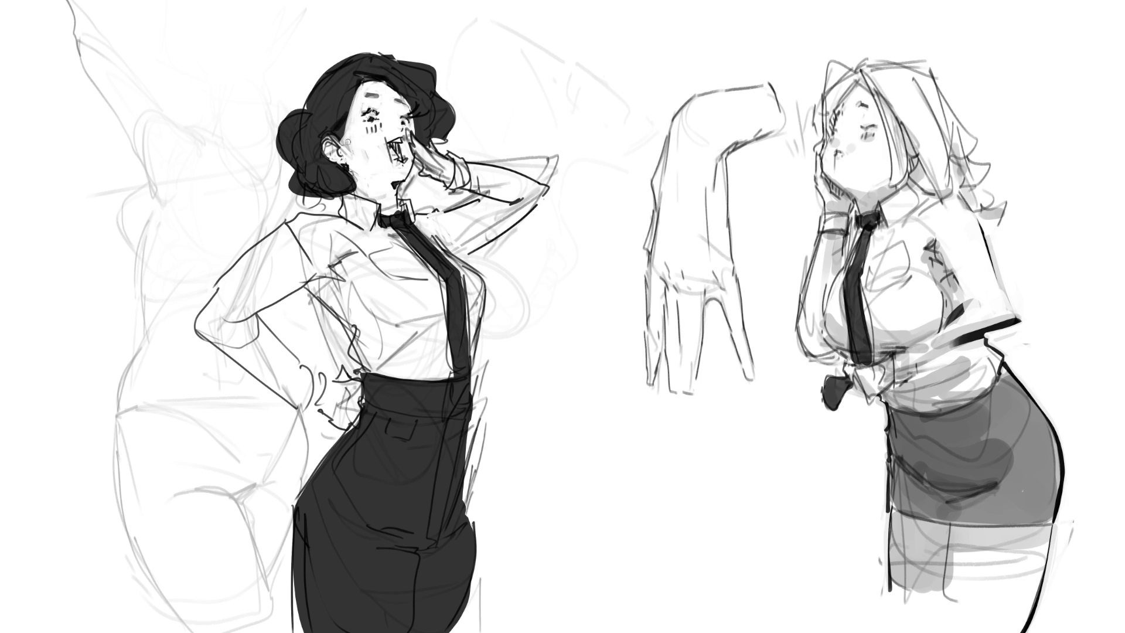
left_click_drag(376, 80, 412, 124)
key("ctrl+z")
left_click_drag(375, 82, 417, 128)
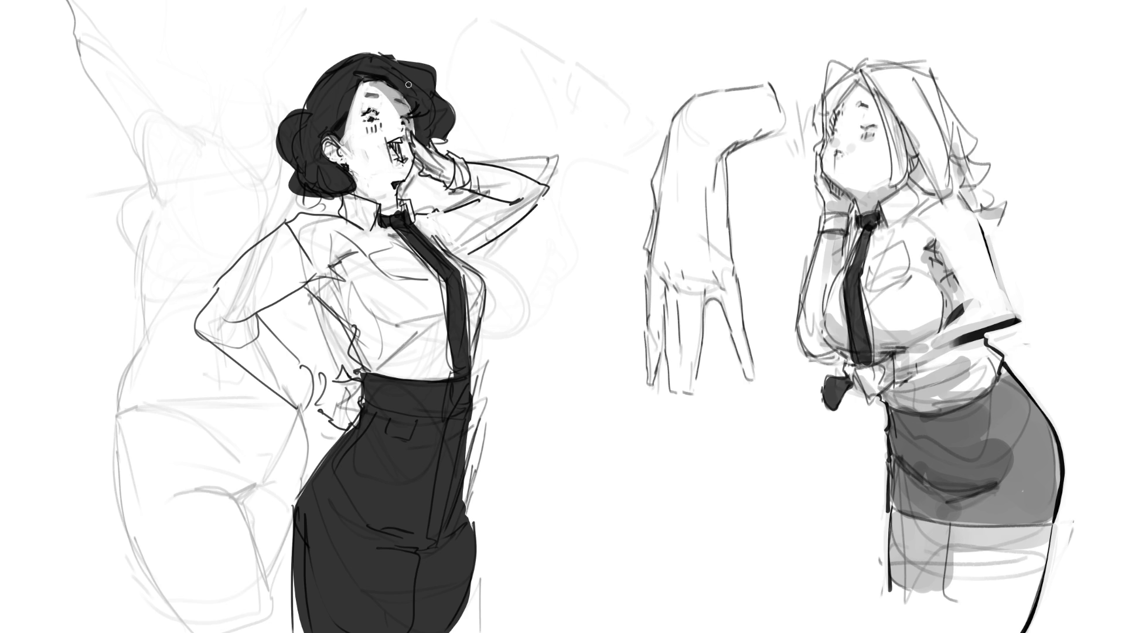
Step: Add strokes at her eye, ear and jaw, a thin forearm line, and under-collar shading
mouse_move(401, 147)
left_mouse_down()
mouse_move(394, 158)
mouse_move(413, 155)
mouse_move(394, 183)
mouse_move(410, 183)
mouse_move(382, 208)
mouse_move(358, 179)
mouse_move(357, 190)
left_mouse_up()
key("ctrl+z")
key("ctrl+z")
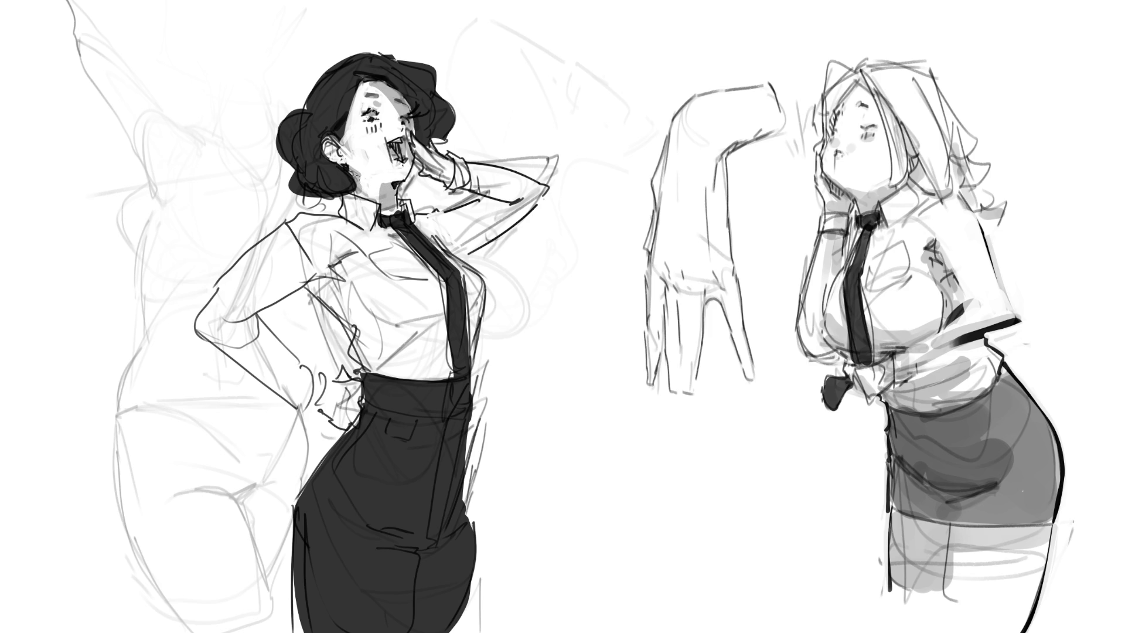
left_click_drag(323, 143, 348, 164)
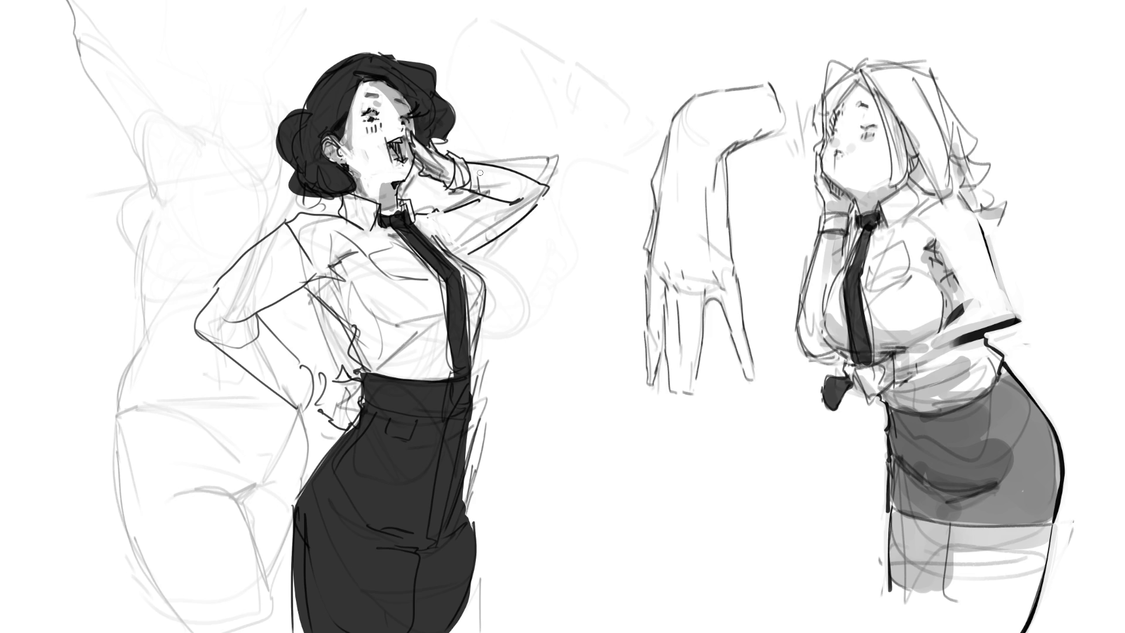
mouse_move(446, 182)
left_mouse_down()
mouse_move(508, 190)
mouse_move(453, 212)
mouse_move(511, 202)
mouse_move(448, 245)
mouse_move(443, 235)
mouse_move(486, 198)
mouse_move(422, 231)
mouse_move(474, 231)
left_mouse_up()
left_click_drag(419, 205, 365, 229)
Step: Shade her collar, shirt, bent arm and trousers grey, then add fine hairline strokes with a smaller brush
mouse_move(341, 193)
left_mouse_down()
mouse_move(372, 202)
mouse_move(345, 220)
left_mouse_up()
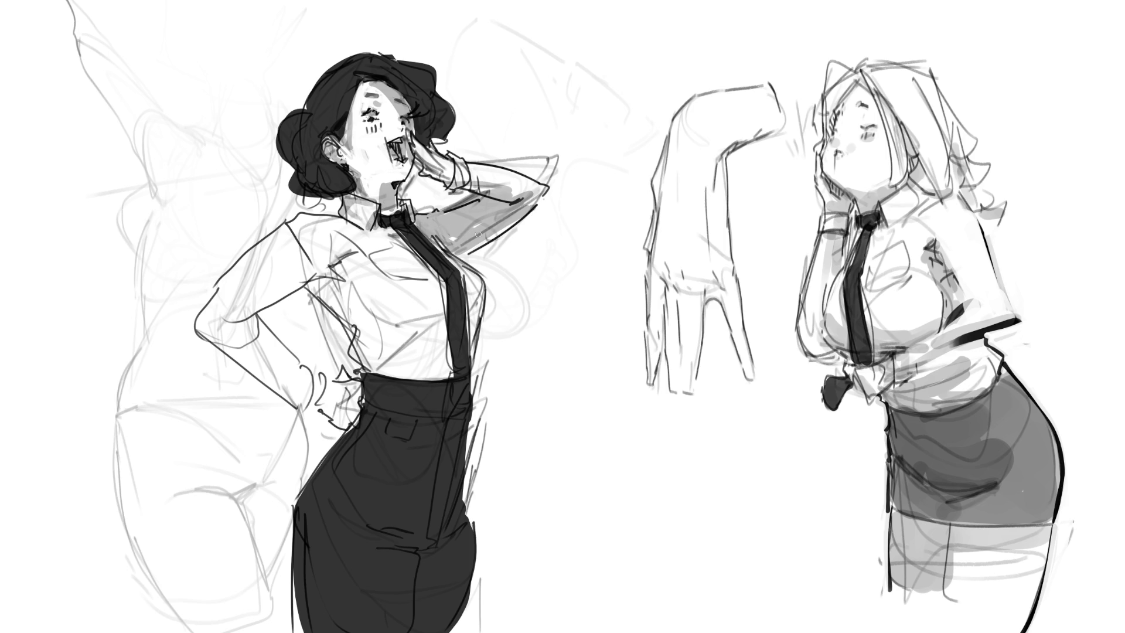
mouse_move(309, 300)
left_mouse_down()
mouse_move(325, 282)
mouse_move(360, 311)
mouse_move(365, 370)
mouse_move(475, 298)
mouse_move(410, 343)
mouse_move(416, 361)
mouse_move(457, 359)
left_mouse_up()
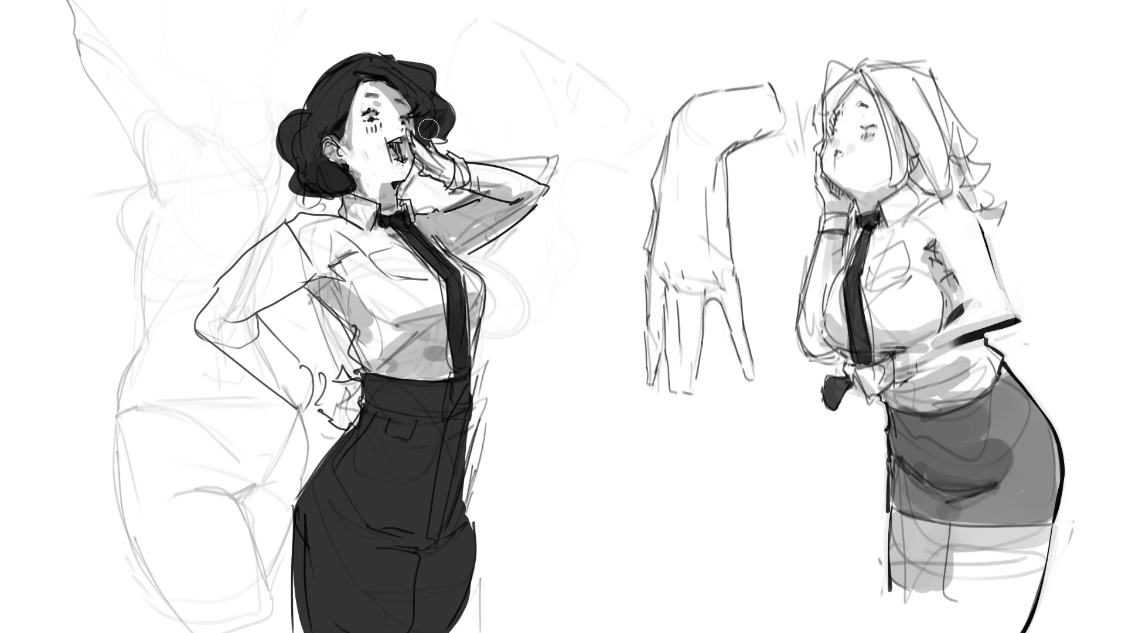
mouse_move(308, 282)
left_mouse_down()
mouse_move(234, 331)
mouse_move(293, 393)
mouse_move(246, 351)
mouse_move(355, 404)
mouse_move(346, 428)
left_mouse_up()
left_click_drag(452, 408, 434, 439)
mouse_move(427, 477)
left_mouse_down()
mouse_move(439, 592)
mouse_move(402, 512)
mouse_move(441, 522)
mouse_move(423, 624)
mouse_move(463, 540)
mouse_move(357, 535)
left_mouse_up()
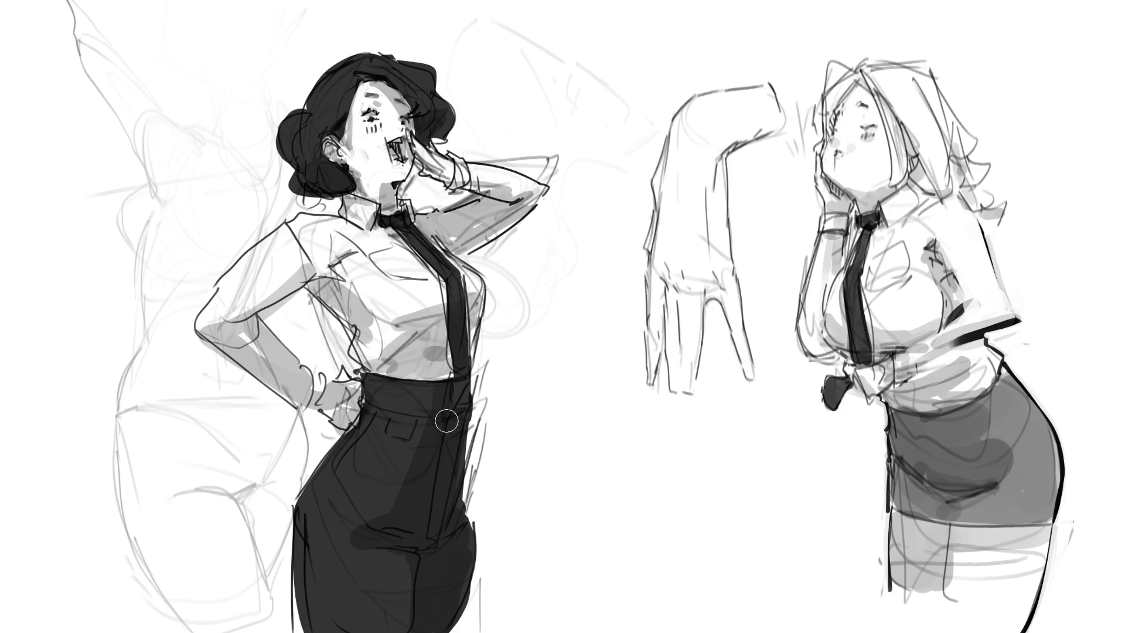
left_click_drag(410, 407, 389, 403)
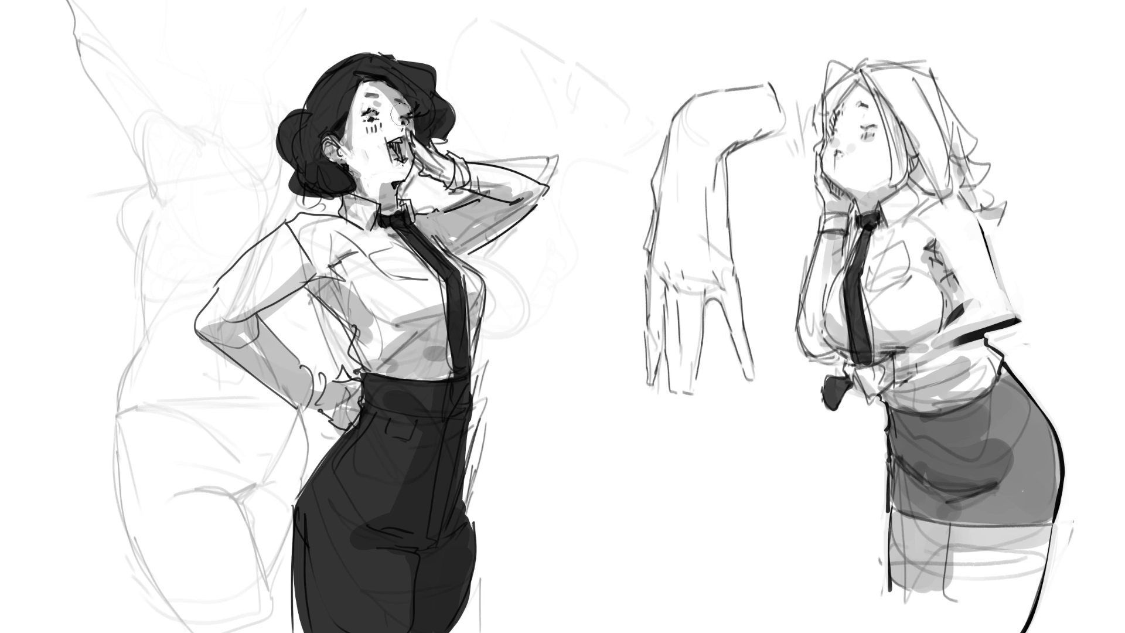
key("bracketleft")
mouse_move(344, 136)
left_mouse_down()
mouse_move(350, 110)
mouse_move(354, 149)
left_mouse_up()
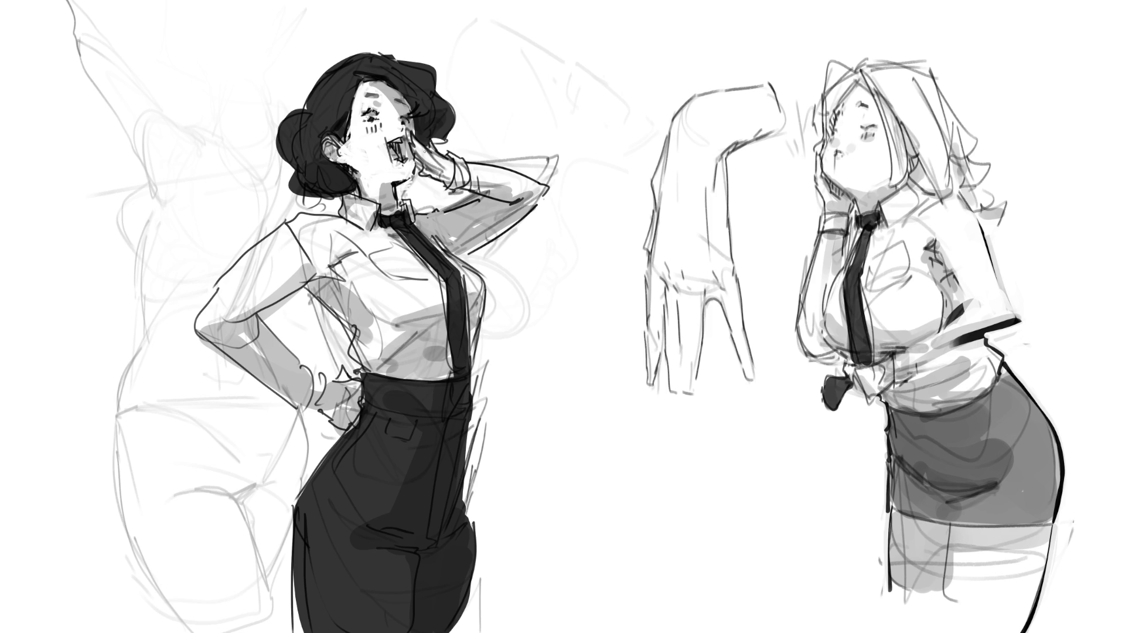
Step: Scribble loose zigzags over her arms, darken the trousers' right edge and add a light highlight
mouse_move(256, 299)
left_mouse_down()
mouse_move(200, 281)
mouse_move(330, 374)
mouse_move(204, 407)
left_mouse_up()
mouse_move(492, 128)
left_mouse_down()
mouse_move(553, 235)
mouse_move(475, 226)
left_mouse_up()
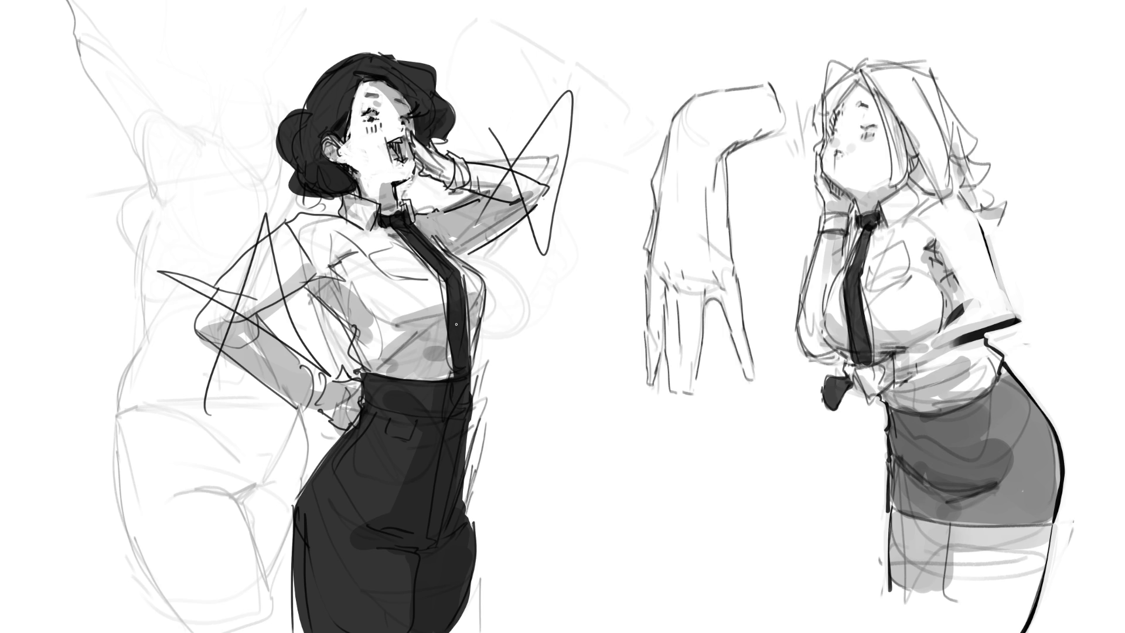
left_click_drag(474, 364, 464, 514)
left_click_drag(469, 413, 470, 554)
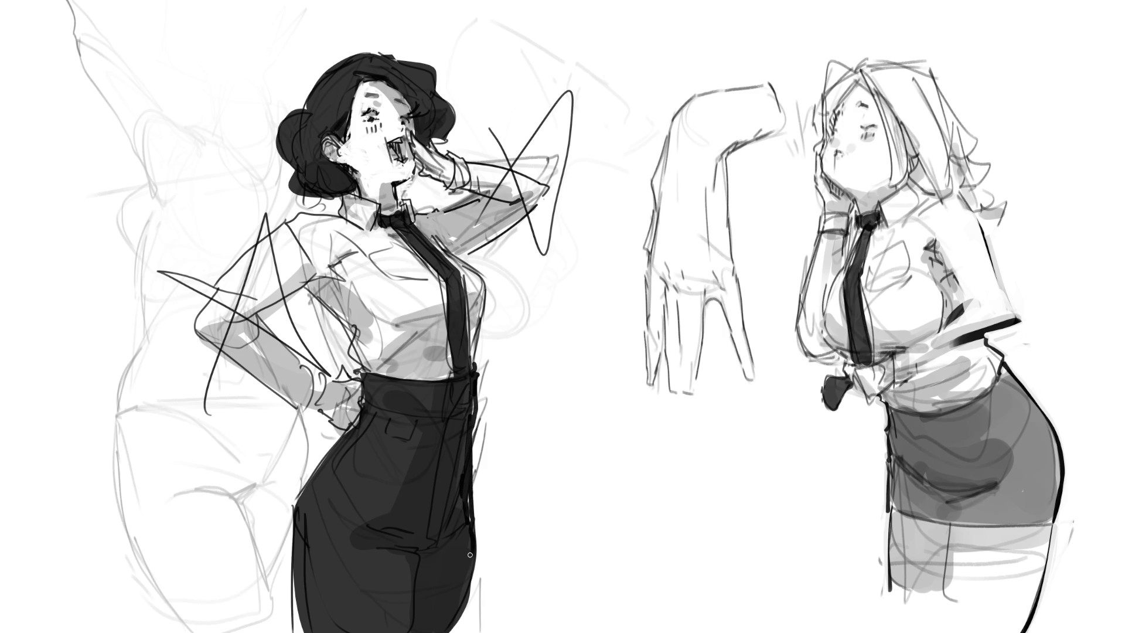
mouse_move(335, 547)
left_mouse_down()
mouse_move(359, 561)
mouse_move(364, 596)
left_mouse_up()
key("ctrl+z")
mouse_move(346, 554)
left_mouse_down()
mouse_move(390, 557)
mouse_move(397, 539)
left_mouse_up()
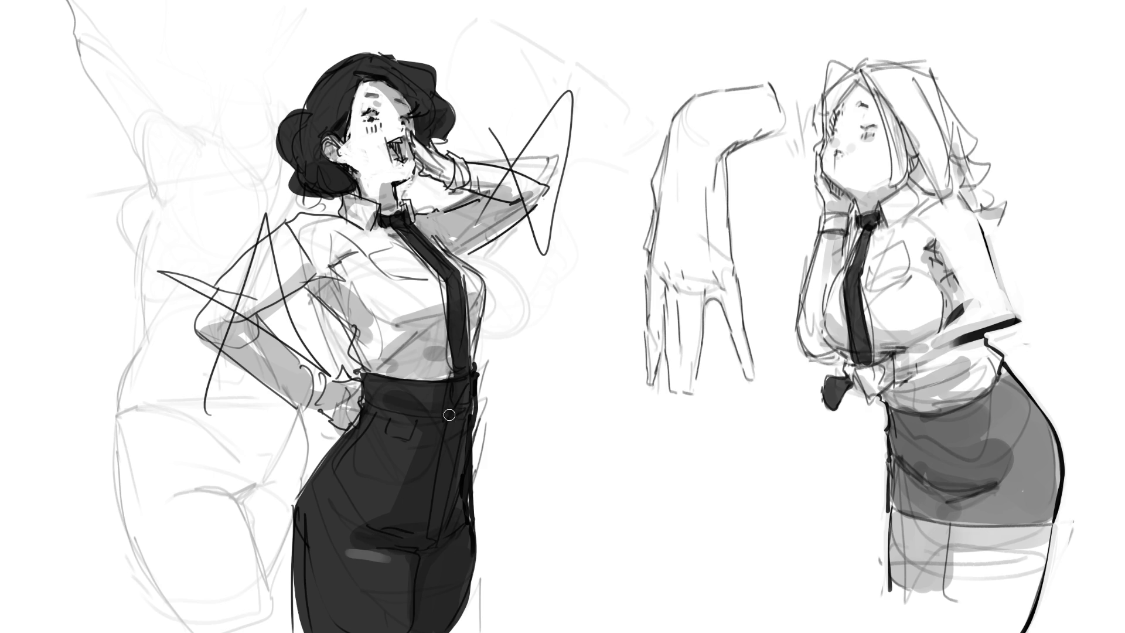
Step: Shade across and below the shirt's chest and along the hair's left edge
mouse_move(399, 327)
left_mouse_down()
mouse_move(468, 296)
mouse_move(351, 304)
mouse_move(438, 304)
left_mouse_up()
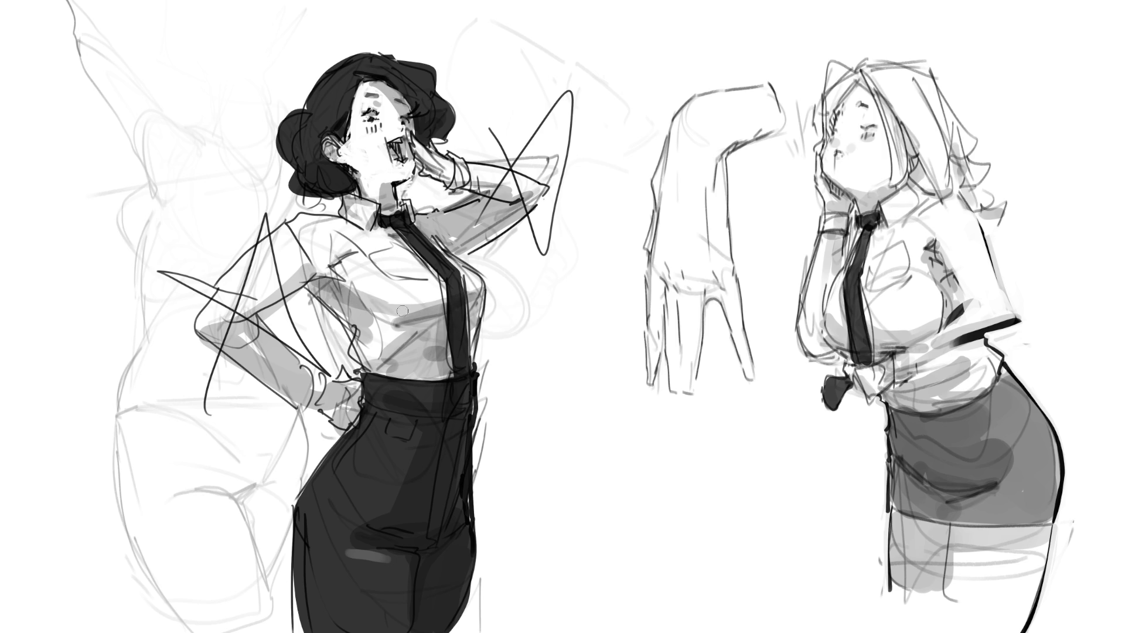
mouse_move(320, 284)
left_mouse_down()
mouse_move(401, 321)
mouse_move(347, 388)
left_mouse_up()
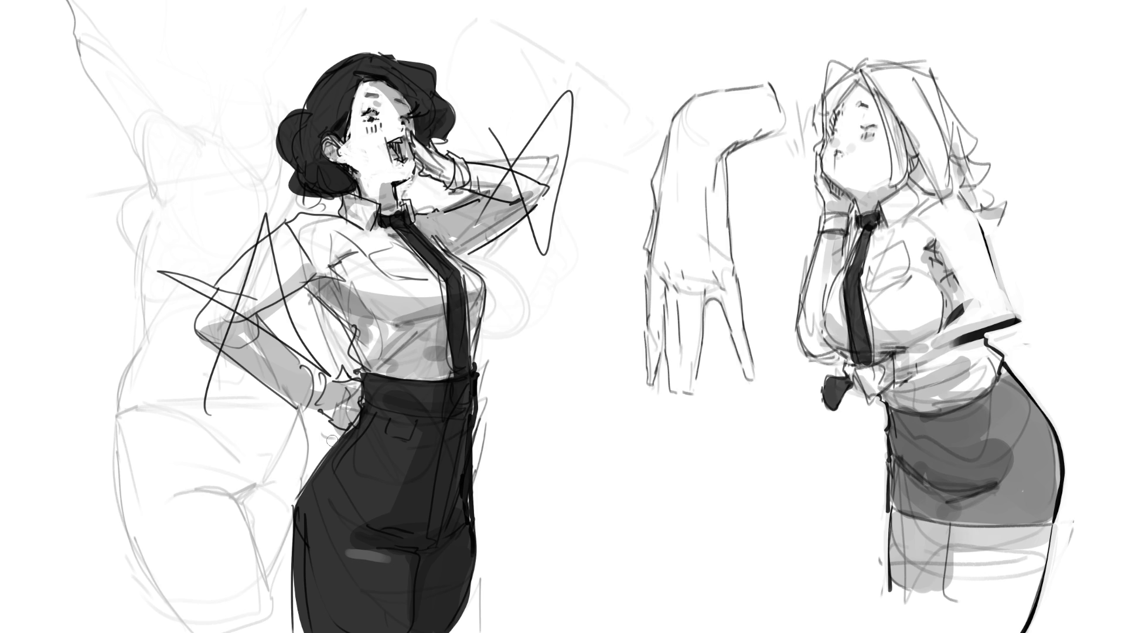
mouse_move(314, 108)
left_mouse_down()
mouse_move(302, 88)
mouse_move(328, 59)
mouse_move(369, 50)
left_mouse_up()
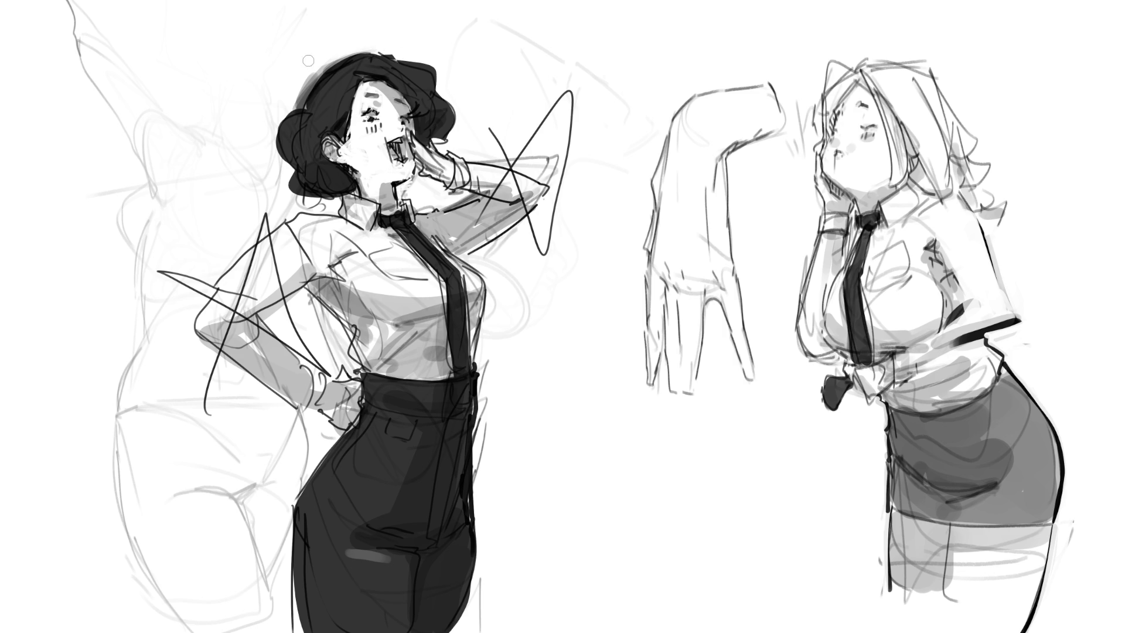
Step: Darken then lighten the left woman's hair top, touch her cheek, and redraw the right woman's eye and mouth
mouse_move(305, 89)
left_mouse_down()
mouse_move(311, 76)
mouse_move(398, 50)
mouse_move(381, 53)
left_mouse_up()
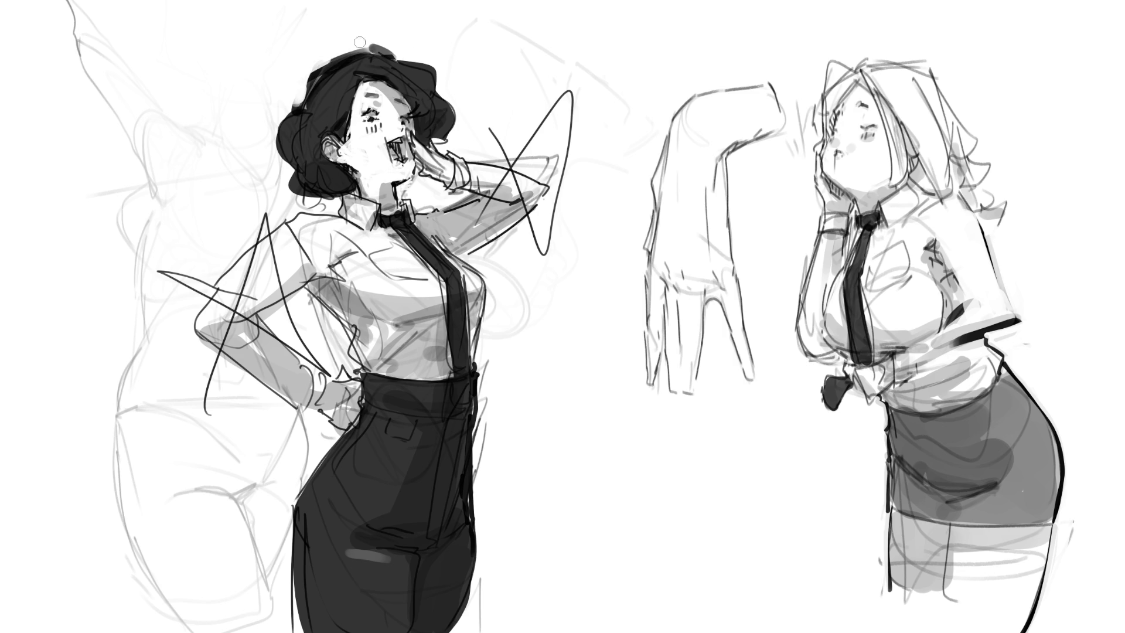
left_click_drag(368, 48, 392, 49)
left_click_drag(345, 158, 349, 172)
left_click_drag(866, 124, 870, 136)
left_click_drag(840, 155, 854, 153)
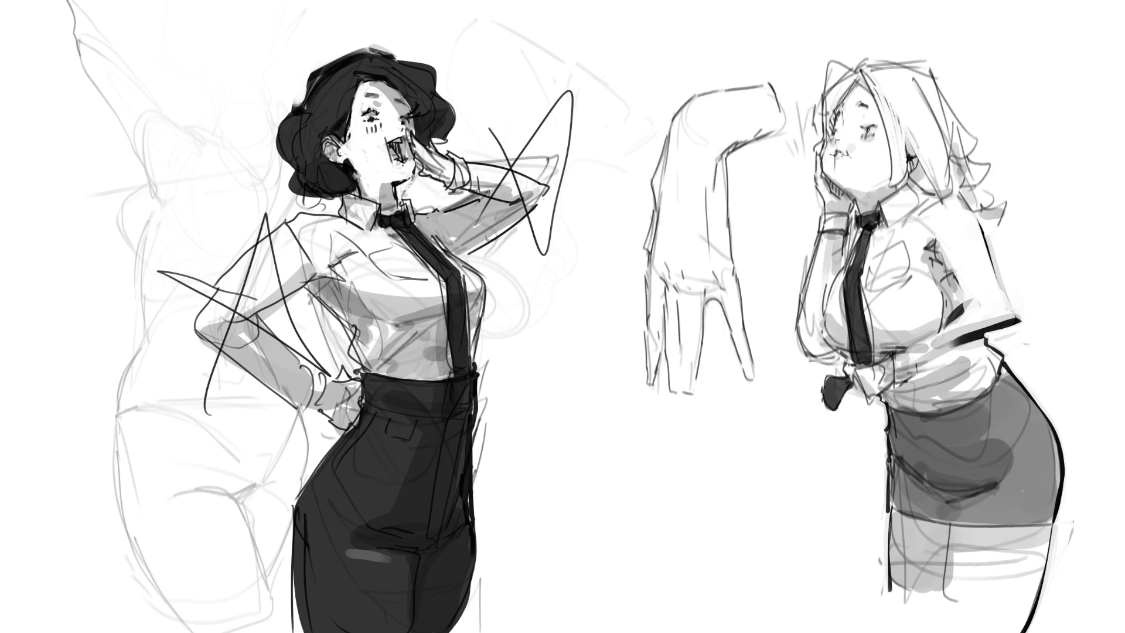
Step: Darken the right woman's ear, hair, jaw line, eye and neck line with dark strokes
mouse_move(912, 157)
left_mouse_down()
mouse_move(912, 185)
mouse_move(929, 198)
left_mouse_up()
left_click_drag(823, 174, 862, 214)
left_click_drag(832, 118, 833, 126)
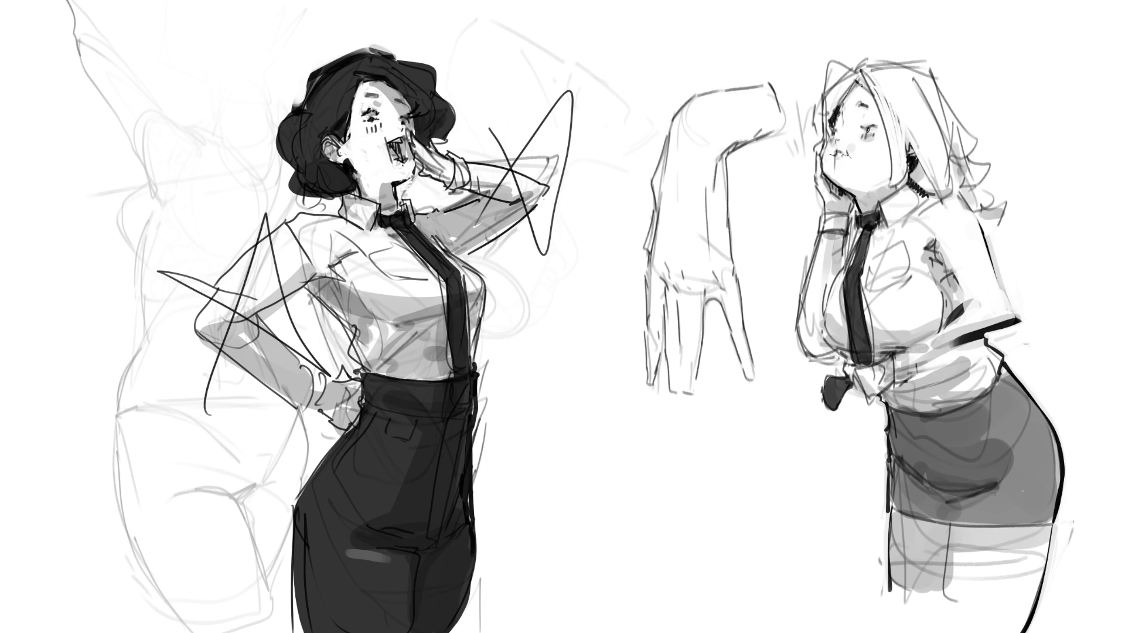
mouse_move(947, 146)
left_mouse_down()
mouse_move(959, 161)
mouse_move(944, 202)
mouse_move(949, 186)
left_mouse_up()
mouse_move(938, 187)
left_mouse_down()
mouse_move(955, 205)
mouse_move(963, 190)
left_mouse_up()
Step: Outline her shirt collar, fill the tie knot darker, and line and hatch the skirt's right side
mouse_move(877, 202)
left_mouse_down()
mouse_move(887, 226)
mouse_move(901, 184)
left_mouse_up()
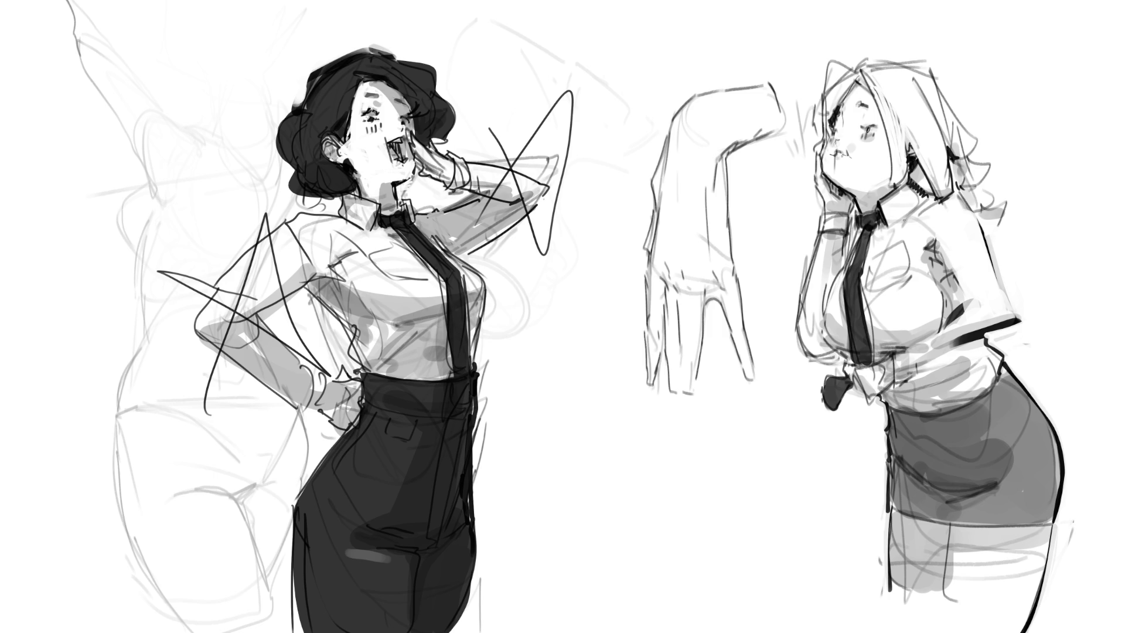
mouse_move(891, 225)
left_mouse_down()
mouse_move(926, 197)
mouse_move(863, 231)
left_mouse_up()
left_click_drag(852, 221, 841, 233)
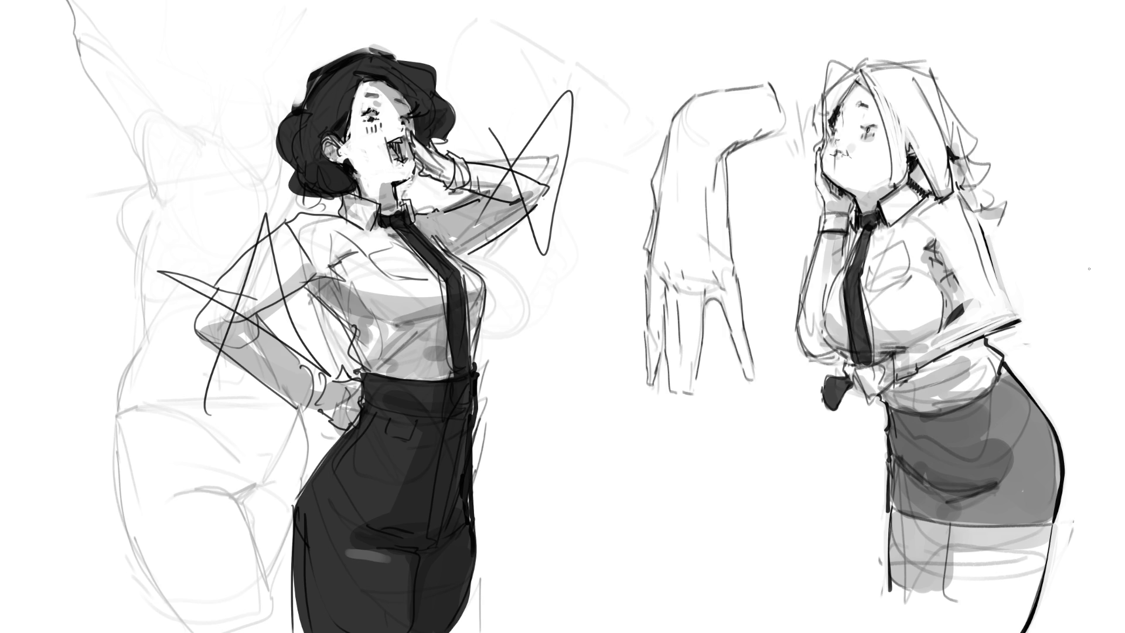
mouse_move(1006, 383)
left_mouse_down()
mouse_move(1034, 431)
mouse_move(1036, 505)
left_mouse_up()
mouse_move(1049, 442)
left_mouse_down()
mouse_move(1032, 454)
mouse_move(1042, 502)
left_mouse_up()
Step: Paint a dark stocking band with white thigh above on the right woman, and erase the star scribble
key("e")
mouse_move(968, 569)
left_mouse_down()
mouse_move(1027, 559)
mouse_move(969, 589)
left_mouse_up()
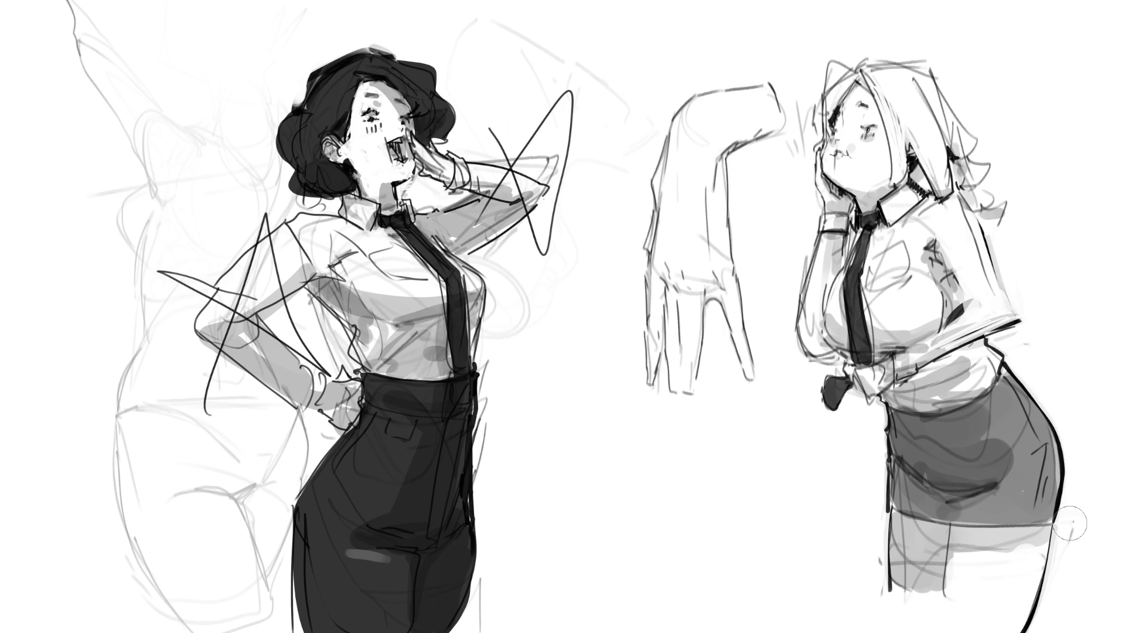
mouse_move(959, 611)
left_mouse_down()
mouse_move(1015, 614)
mouse_move(896, 618)
mouse_move(937, 622)
mouse_move(908, 624)
left_mouse_up()
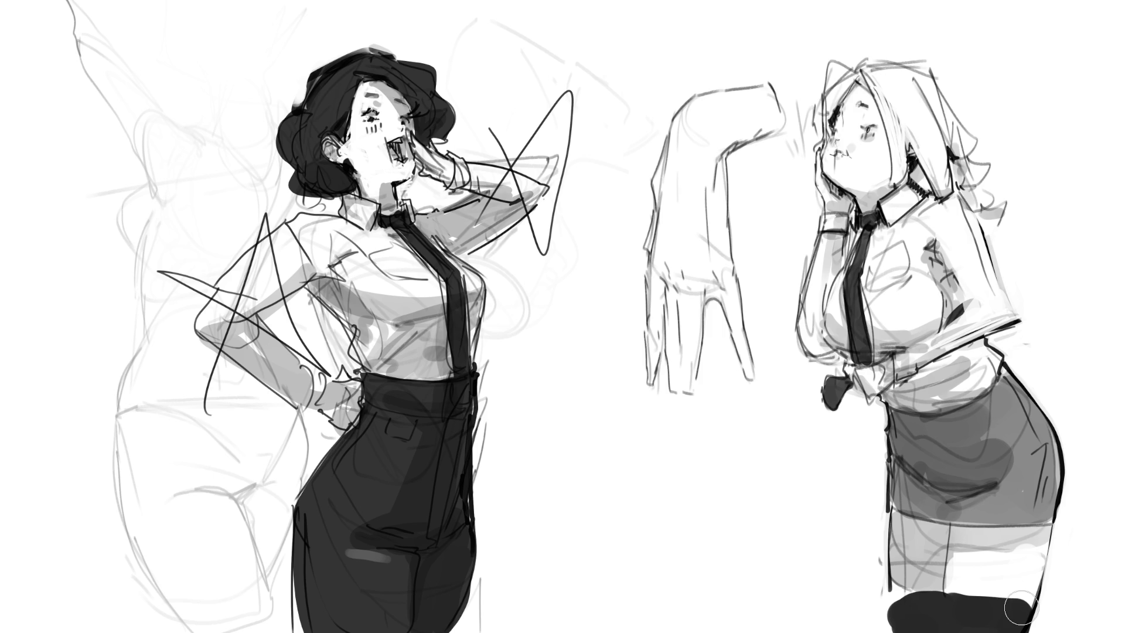
left_click_drag(917, 619, 909, 609)
mouse_move(954, 578)
left_mouse_down()
mouse_move(1008, 586)
mouse_move(963, 581)
mouse_move(1032, 612)
mouse_move(1034, 580)
mouse_move(1064, 558)
left_mouse_up()
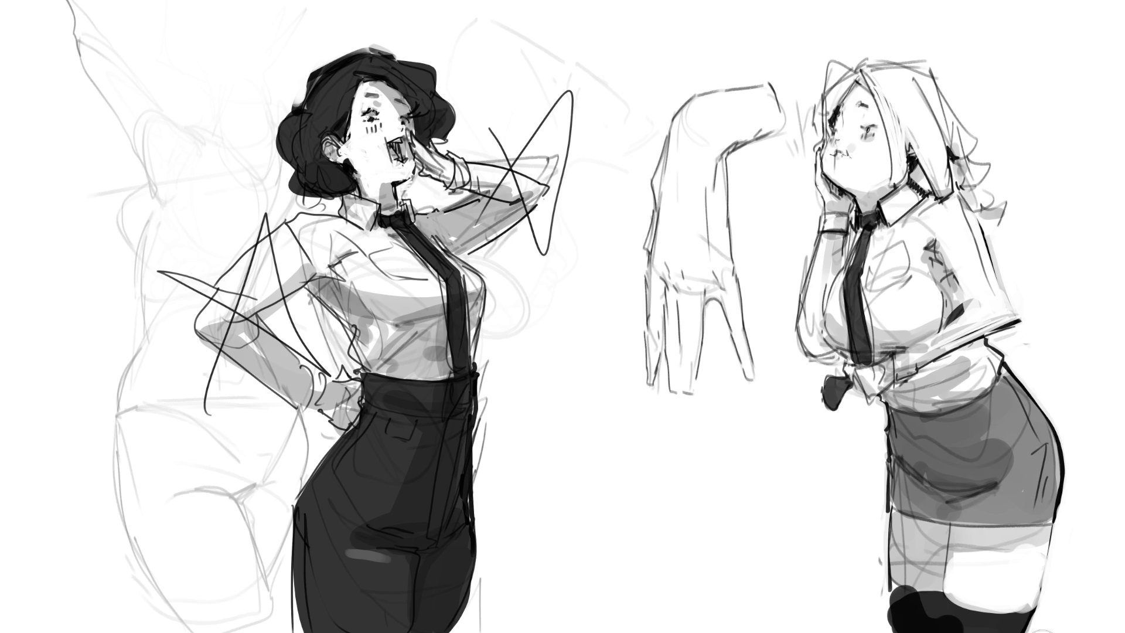
mouse_move(520, 148)
left_mouse_down()
mouse_move(510, 169)
mouse_move(540, 75)
mouse_move(549, 158)
mouse_move(501, 252)
mouse_move(492, 146)
mouse_move(498, 211)
mouse_move(475, 224)
mouse_move(535, 226)
mouse_move(495, 174)
mouse_move(469, 187)
mouse_move(457, 215)
mouse_move(480, 252)
mouse_move(555, 138)
mouse_move(566, 148)
mouse_move(538, 285)
left_mouse_up()
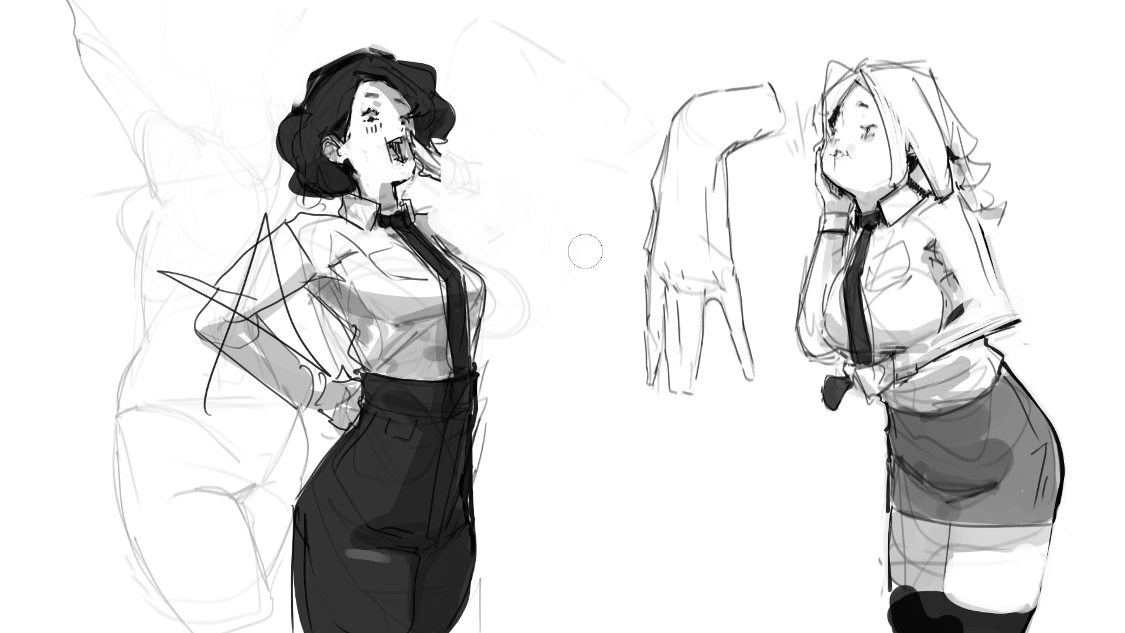
Step: With a smaller brush, redraw the raised forearm outline and its links to the chest, undoing stray strokes
key("e")
mouse_move(447, 154)
left_mouse_down()
mouse_move(449, 187)
mouse_move(466, 175)
mouse_move(446, 195)
mouse_move(481, 171)
mouse_move(536, 189)
mouse_move(539, 205)
left_mouse_up()
left_click_drag(476, 203, 540, 222)
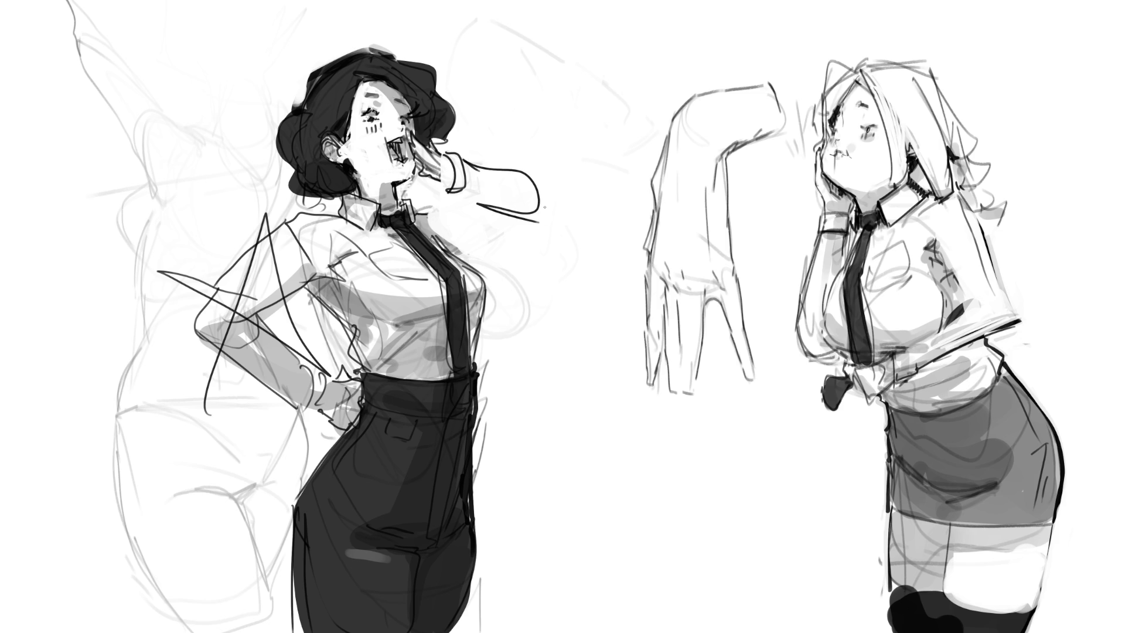
mouse_move(414, 209)
left_mouse_down()
mouse_move(446, 237)
mouse_move(460, 194)
left_mouse_up()
left_click_drag(536, 211, 457, 248)
key("ctrl+z")
mouse_move(480, 196)
left_mouse_down()
mouse_move(449, 202)
mouse_move(446, 249)
mouse_move(495, 221)
left_mouse_up()
key("ctrl+z")
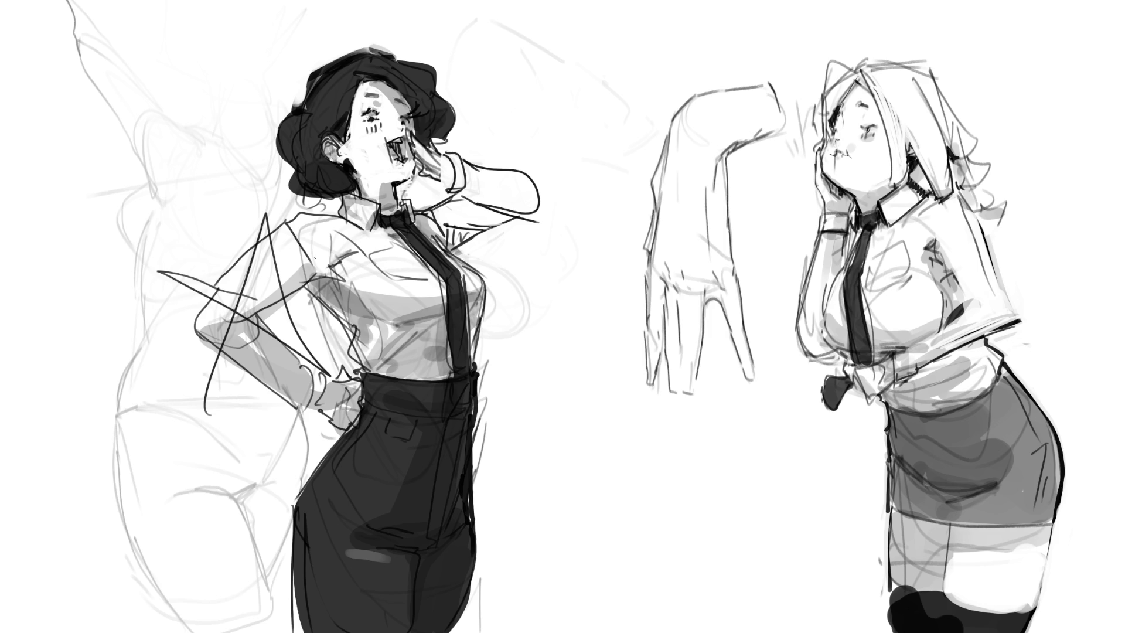
Step: Erase old shoulder lines and draw a new bent arm from the shoulder down to the hip
mouse_move(337, 205)
left_mouse_down()
mouse_move(293, 224)
mouse_move(300, 267)
left_mouse_up()
left_click_drag(317, 227, 307, 251)
mouse_move(317, 217)
left_mouse_down()
mouse_move(280, 219)
mouse_move(234, 249)
mouse_move(276, 307)
mouse_move(246, 351)
mouse_move(270, 353)
mouse_move(301, 404)
mouse_move(328, 410)
mouse_move(343, 381)
mouse_move(331, 398)
left_mouse_up()
mouse_move(294, 215)
left_mouse_down()
mouse_move(253, 316)
mouse_move(308, 270)
left_mouse_up()
mouse_move(229, 280)
left_mouse_down()
mouse_move(227, 328)
mouse_move(285, 334)
left_mouse_up()
left_click_drag(254, 298, 314, 366)
left_click_drag(229, 346, 343, 384)
mouse_move(246, 346)
left_mouse_down()
mouse_move(237, 287)
mouse_move(278, 346)
left_mouse_up()
left_click_drag(235, 313, 281, 337)
left_click_drag(252, 276, 269, 252)
mouse_move(266, 305)
left_mouse_down()
mouse_move(299, 264)
mouse_move(281, 296)
left_mouse_up()
Step: Lighten the upper-arm, forearm and wrist strokes, and redraw the hand resting at the waistband
mouse_move(297, 205)
left_mouse_down()
mouse_move(232, 282)
mouse_move(241, 367)
mouse_move(319, 386)
left_mouse_up()
mouse_move(266, 302)
left_mouse_down()
mouse_move(291, 346)
mouse_move(319, 352)
mouse_move(330, 397)
left_mouse_up()
mouse_move(321, 348)
left_mouse_down()
mouse_move(329, 380)
mouse_move(317, 378)
mouse_move(343, 381)
mouse_move(328, 346)
mouse_move(343, 413)
mouse_move(325, 425)
mouse_move(314, 404)
mouse_move(334, 431)
mouse_move(346, 425)
left_mouse_up()
mouse_move(343, 378)
left_mouse_down()
mouse_move(350, 418)
mouse_move(343, 360)
mouse_move(370, 366)
left_mouse_up()
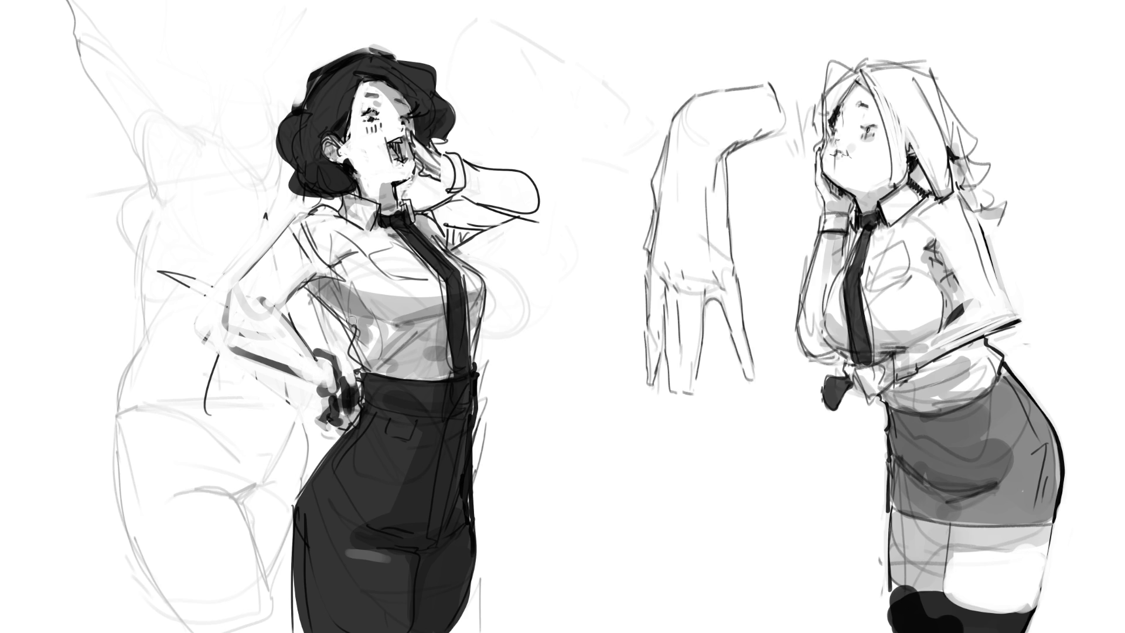
Step: Shade the torso's side and the shirt above the hip hand and across the chest
mouse_move(307, 287)
left_mouse_down()
mouse_move(352, 335)
mouse_move(357, 382)
left_mouse_up()
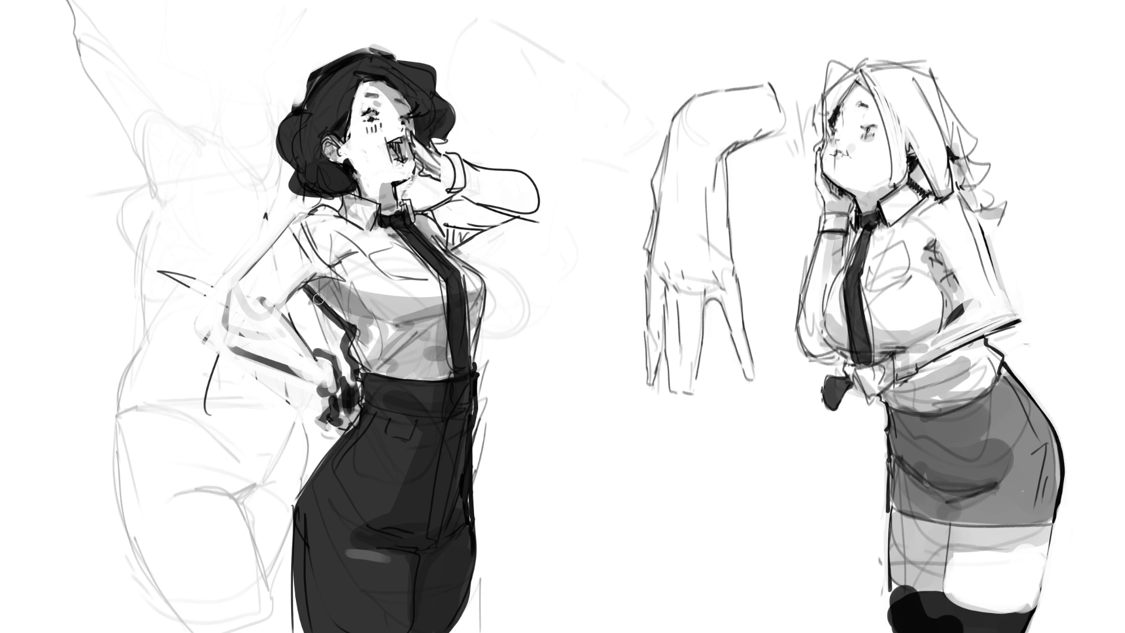
mouse_move(345, 257)
left_mouse_down()
mouse_move(319, 270)
mouse_move(348, 275)
mouse_move(335, 304)
left_mouse_up()
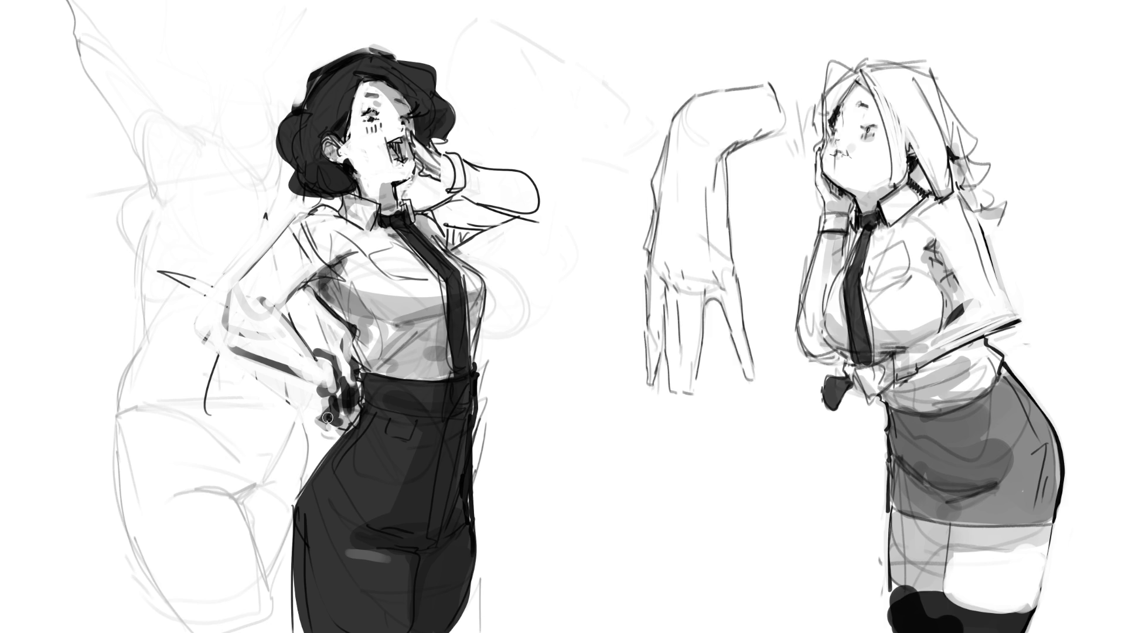
left_click_drag(368, 296, 456, 298)
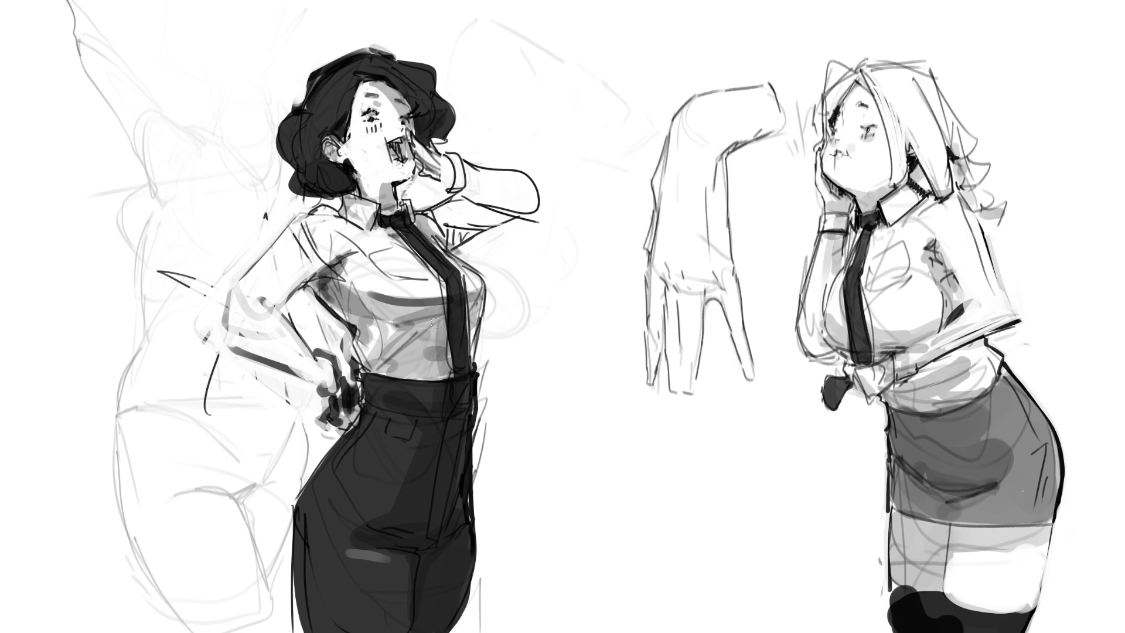
left_click_drag(407, 336, 445, 319)
key("ctrl+z")
left_click_drag(378, 363, 422, 330)
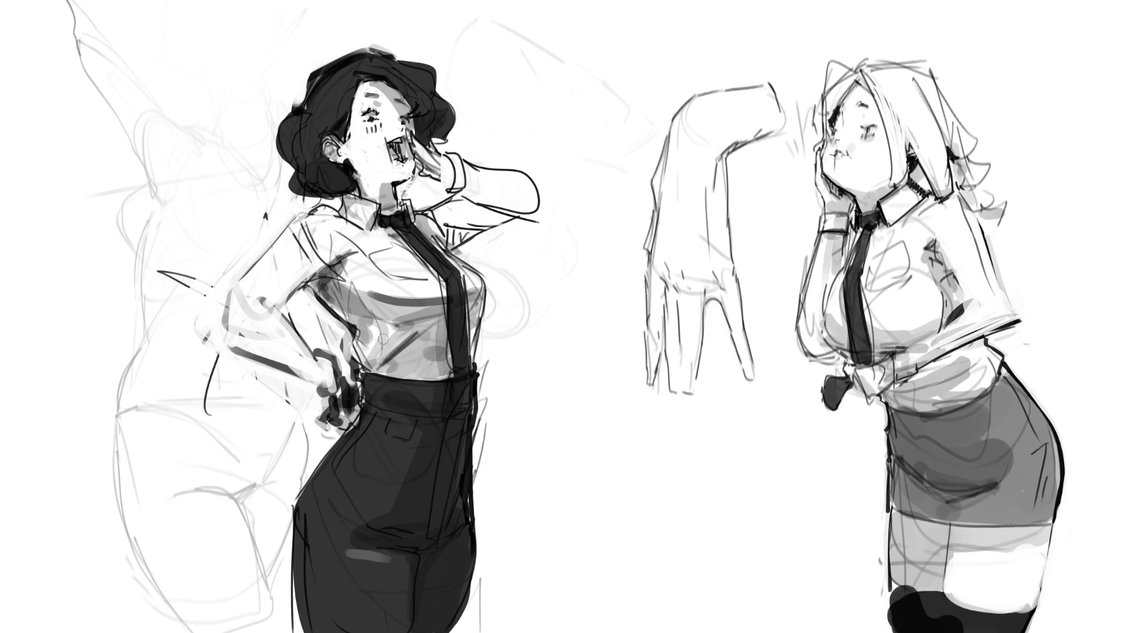
left_click_drag(370, 353, 419, 354)
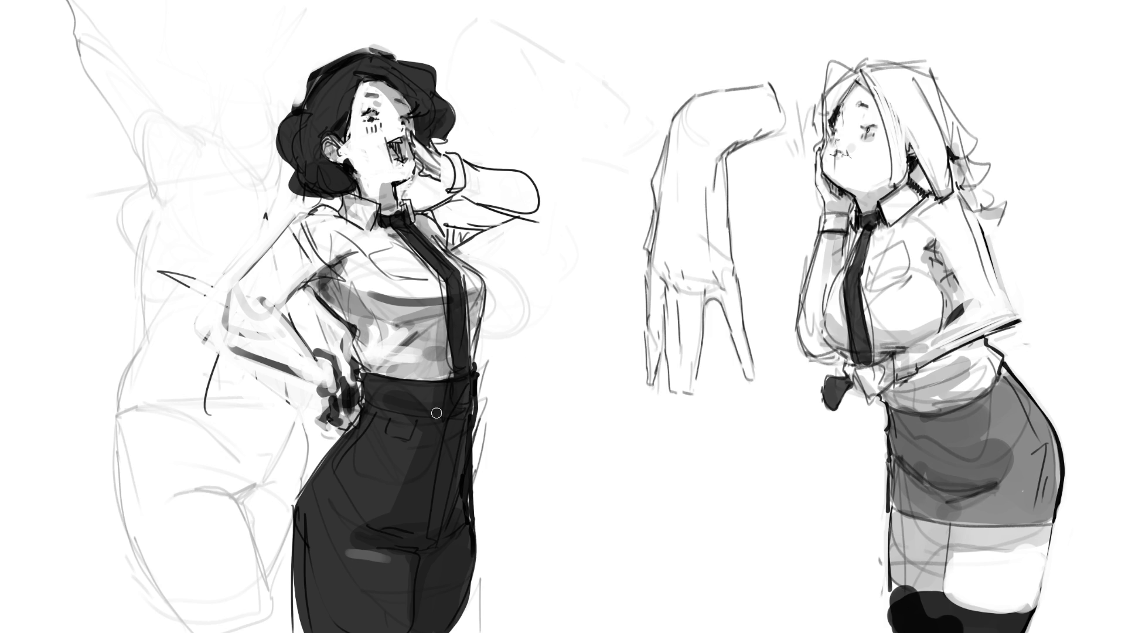
Step: Shade the lower shirt, left sleeve and raised sleeve grey; try a finger-gap shade on the hand study, then undo
mouse_move(375, 323)
left_mouse_down()
mouse_move(390, 337)
mouse_move(413, 334)
mouse_move(405, 354)
mouse_move(433, 321)
mouse_move(404, 368)
mouse_move(449, 352)
mouse_move(416, 380)
left_mouse_up()
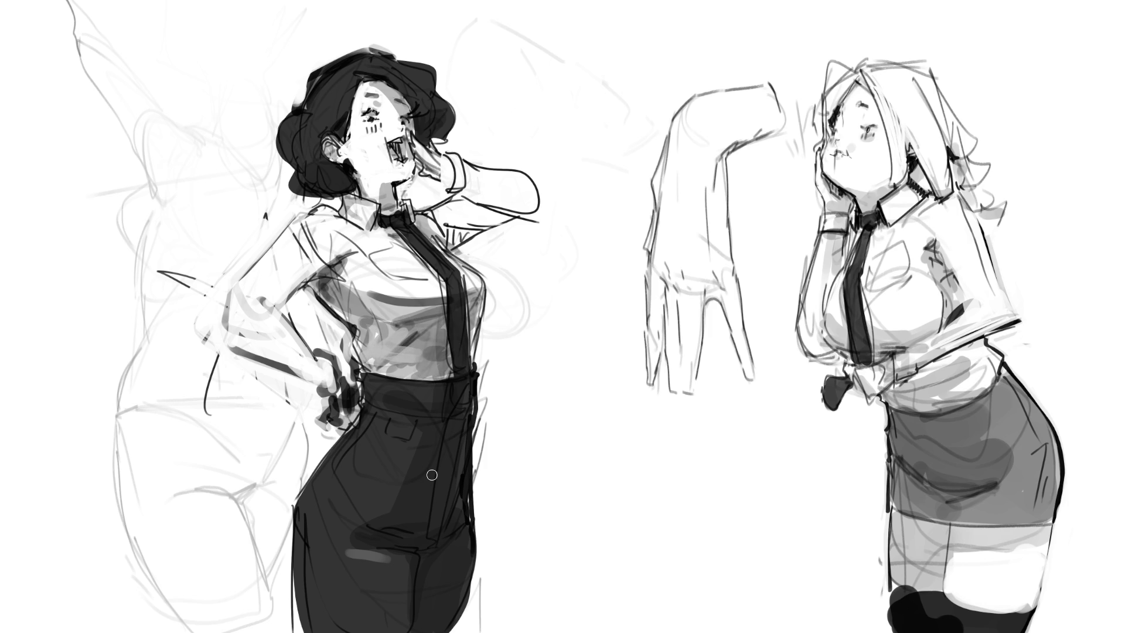
mouse_move(278, 294)
left_mouse_down()
mouse_move(276, 305)
mouse_move(293, 275)
mouse_move(338, 253)
mouse_move(235, 337)
mouse_move(256, 331)
mouse_move(243, 343)
mouse_move(328, 389)
mouse_move(321, 371)
mouse_move(358, 431)
left_mouse_up()
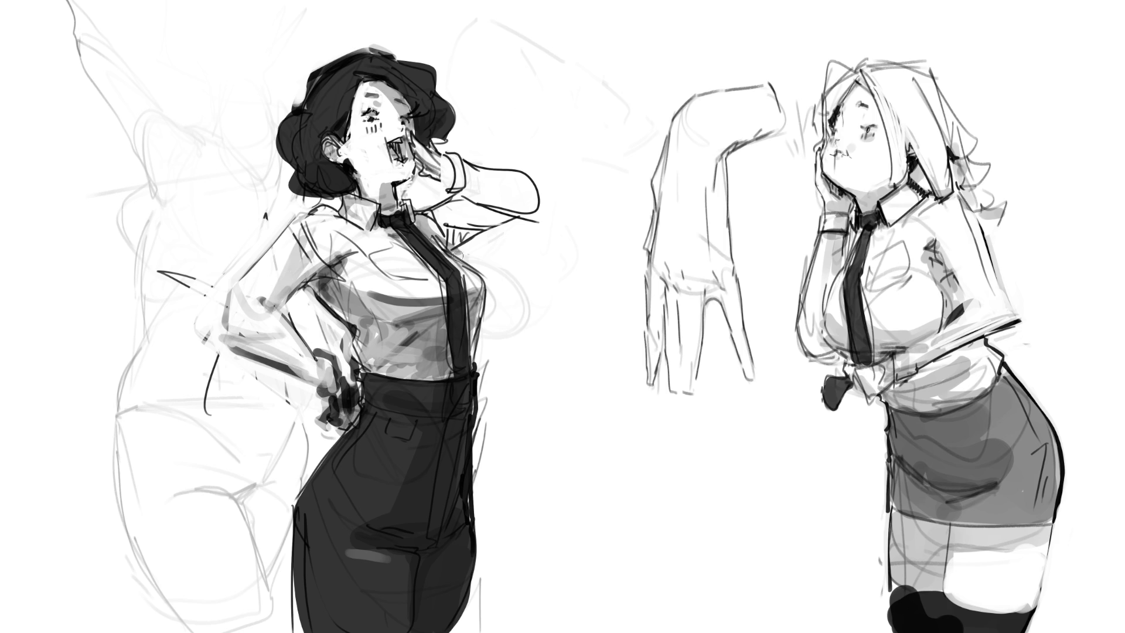
mouse_move(440, 233)
left_mouse_down()
mouse_move(486, 225)
mouse_move(439, 245)
mouse_move(504, 218)
mouse_move(469, 191)
mouse_move(518, 211)
mouse_move(436, 170)
mouse_move(450, 186)
left_mouse_up()
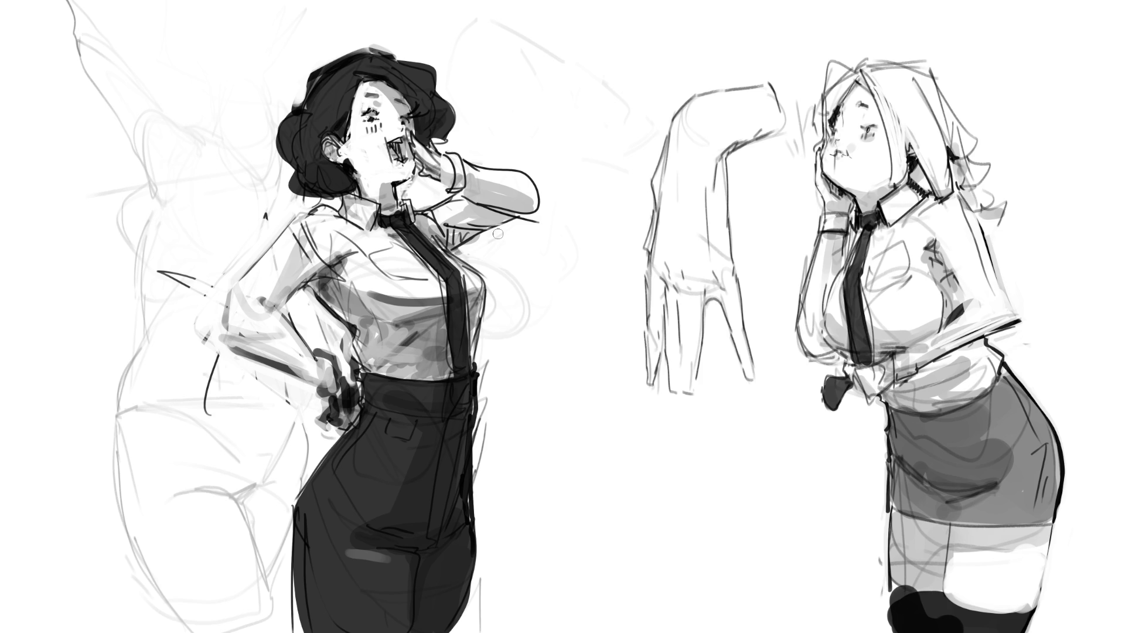
left_click_drag(708, 287, 721, 295)
key("ctrl+z")
Step: Shade the hand study's finger gaps and fingers, and strengthen its left outline and arm edge
left_click_drag(663, 278, 662, 320)
left_click_drag(674, 281, 679, 367)
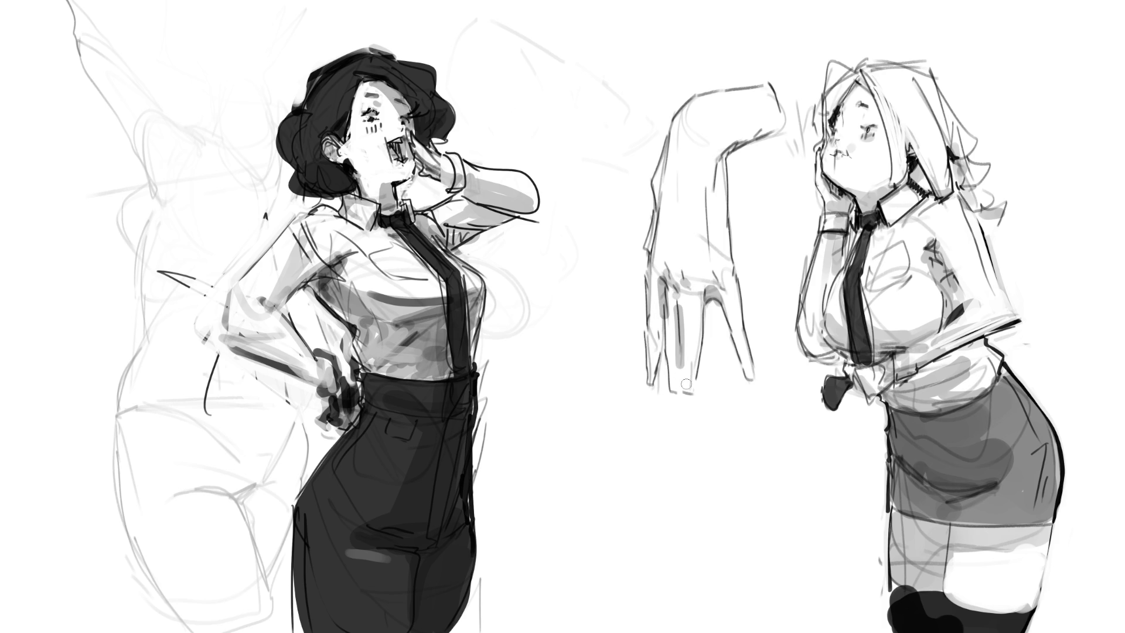
left_click_drag(656, 208, 648, 252)
mouse_move(725, 154)
left_mouse_down()
mouse_move(718, 193)
mouse_move(779, 124)
left_mouse_up()
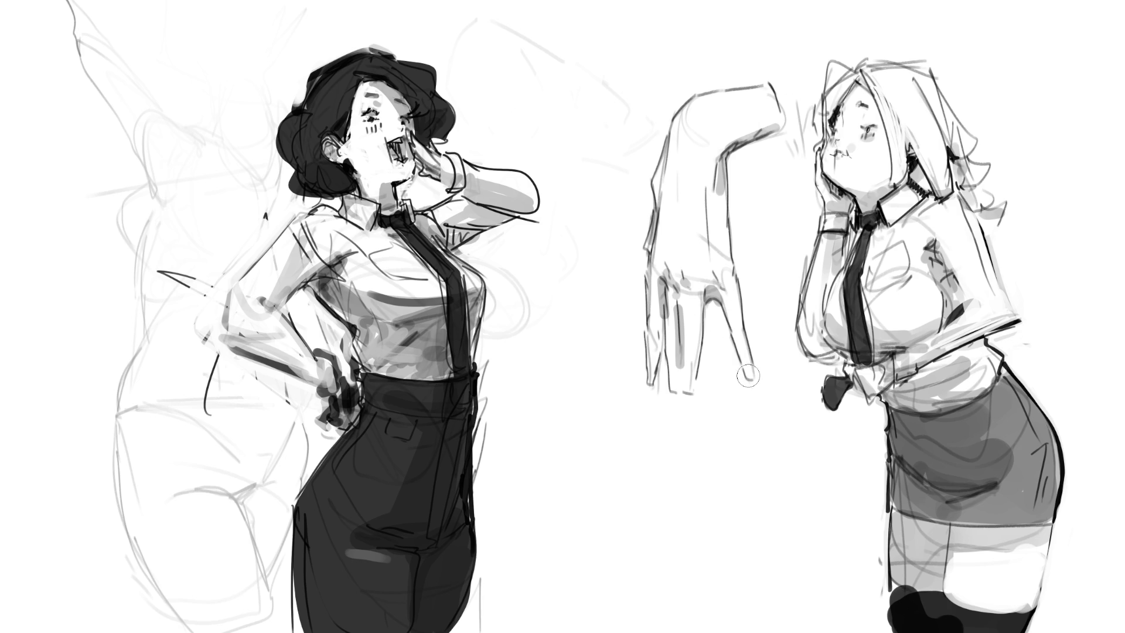
left_click_drag(750, 375, 728, 281)
mouse_move(686, 385)
left_mouse_down()
mouse_move(689, 304)
mouse_move(674, 258)
mouse_move(668, 328)
mouse_move(641, 384)
left_mouse_up()
left_click_drag(662, 255, 655, 387)
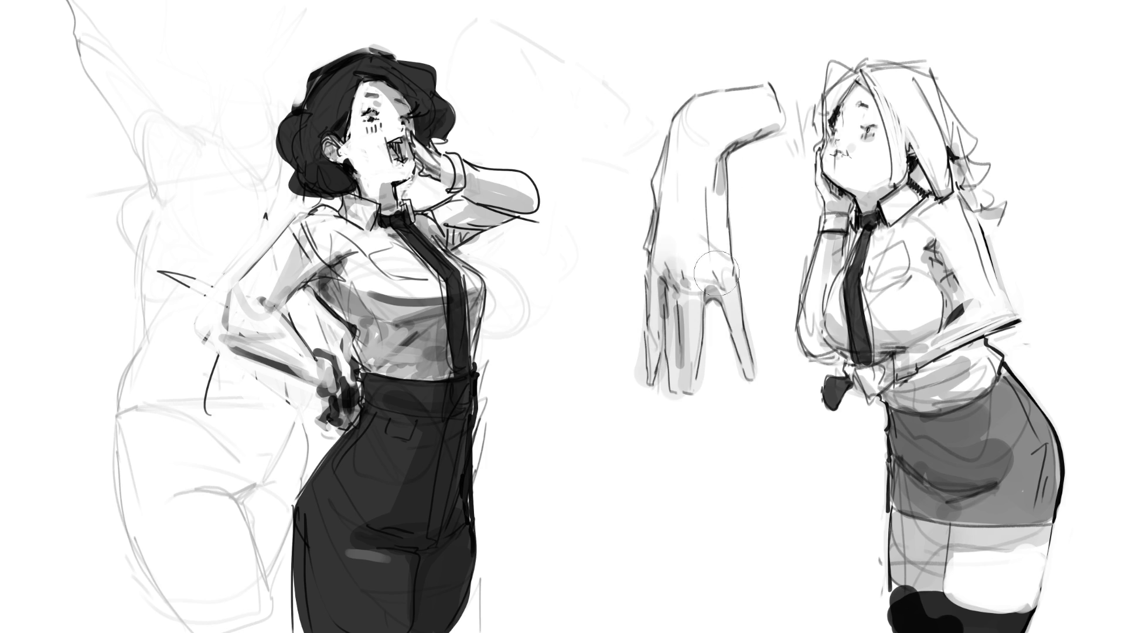
Step: Darken the back of the hand study and lighten its lower-left edge and fingertip shading
left_click_drag(706, 293, 703, 205)
key("ctrl+z")
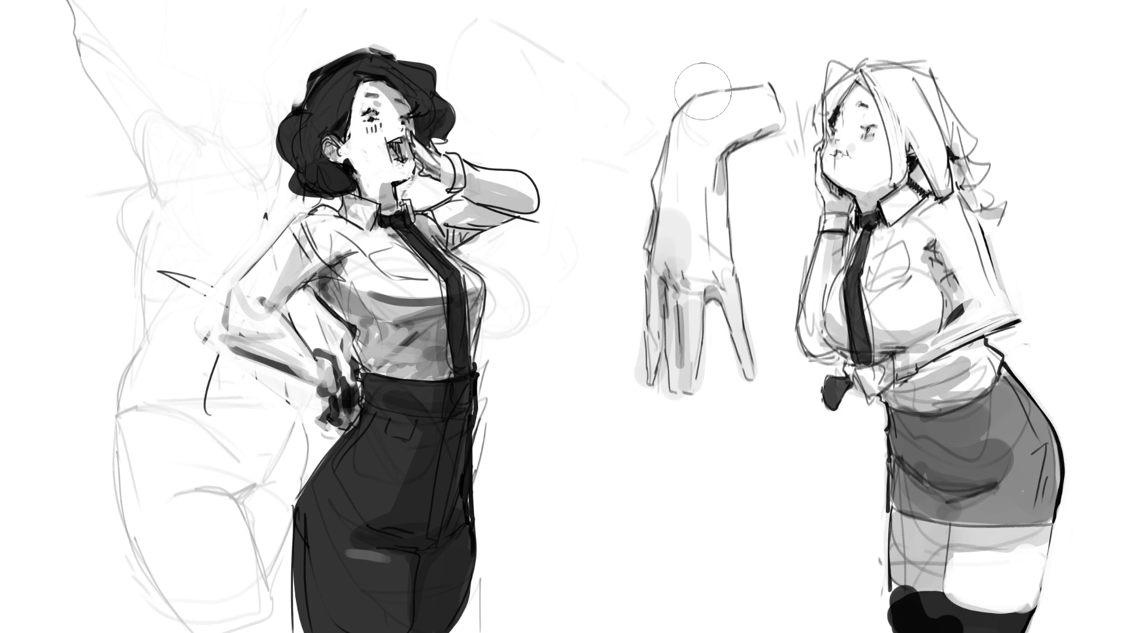
key("ctrl+z")
left_click_drag(714, 279, 712, 196)
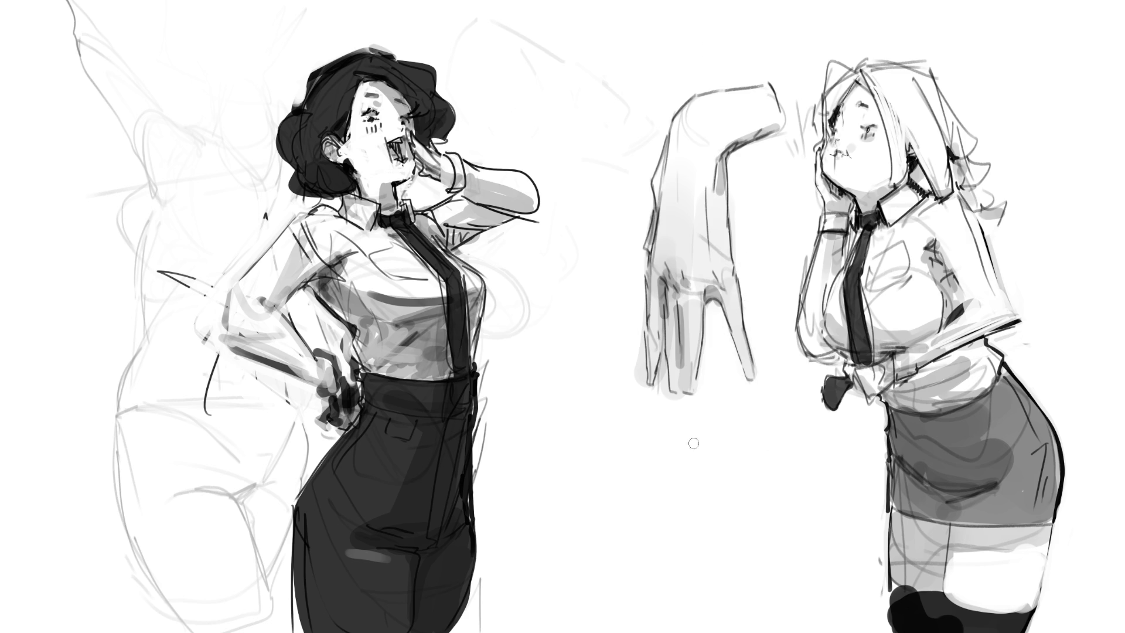
left_click_drag(640, 336, 636, 402)
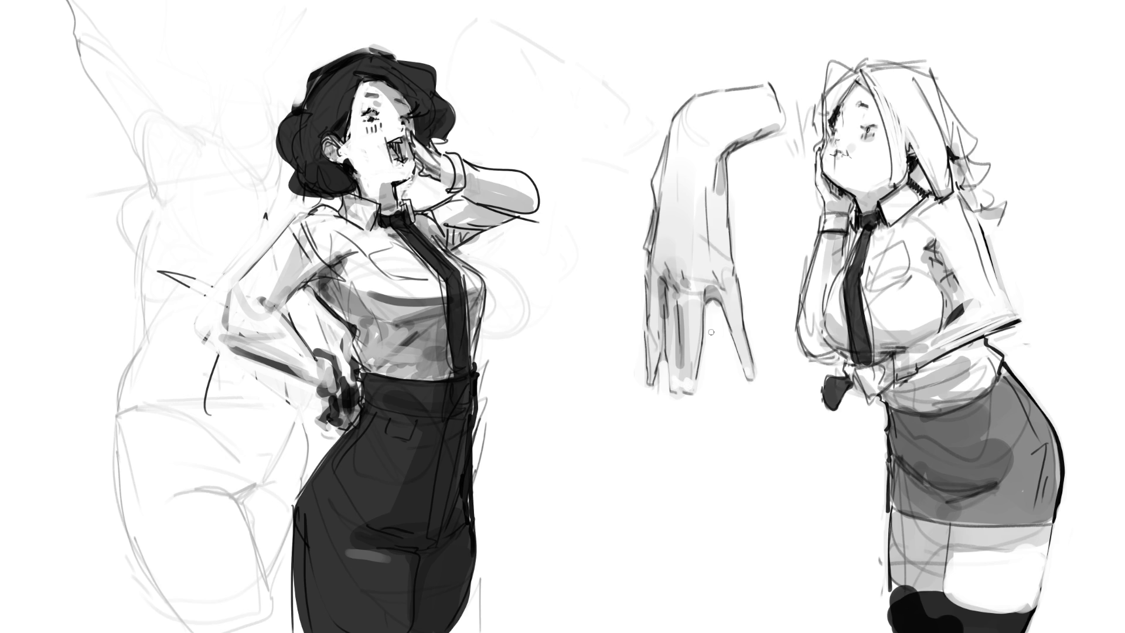
left_click_drag(652, 372, 658, 496)
Step: Add a line along the blonde figure's hair, redrawing it once, and enlarge the eraser
left_click_drag(861, 78, 884, 205)
key("ctrl+z")
left_click_drag(864, 84, 889, 186)
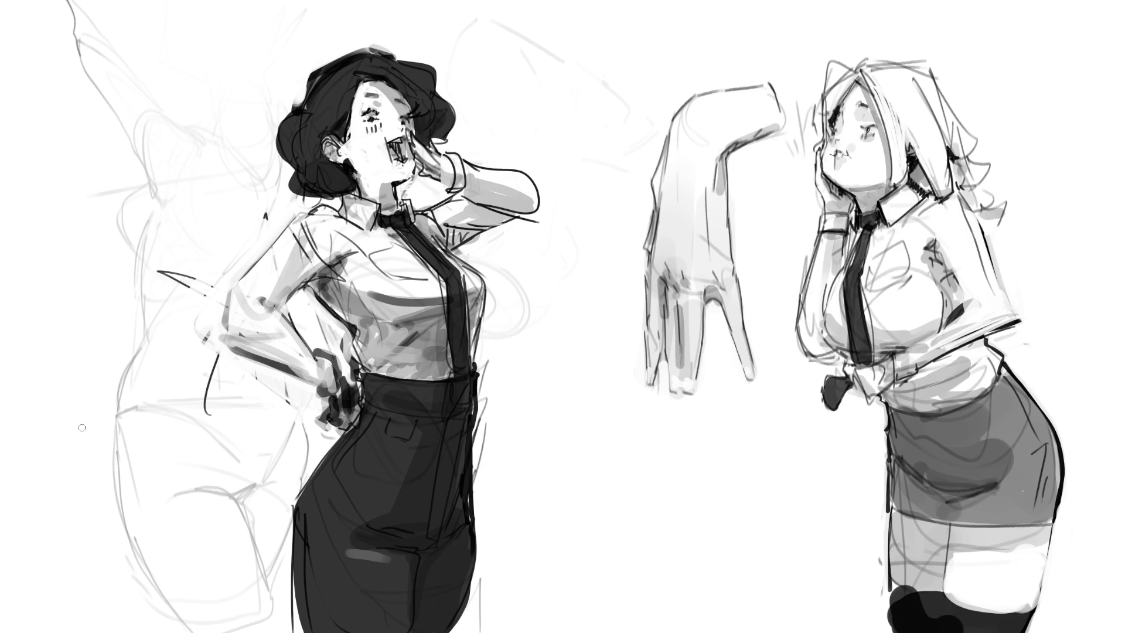
key("bracketright")
key("bracketright")
key("bracketright")
Step: Erase the faint construction sketches at upper left and above the raised arm
mouse_move(188, 117)
left_mouse_down()
mouse_move(176, 75)
mouse_move(120, 68)
mouse_move(129, 178)
mouse_move(182, 195)
mouse_move(154, 226)
mouse_move(136, 350)
mouse_move(201, 464)
mouse_move(226, 432)
mouse_move(203, 575)
mouse_move(142, 553)
mouse_move(213, 572)
mouse_move(191, 545)
mouse_move(201, 544)
mouse_move(238, 583)
mouse_move(227, 632)
mouse_move(252, 632)
mouse_move(215, 562)
left_mouse_up()
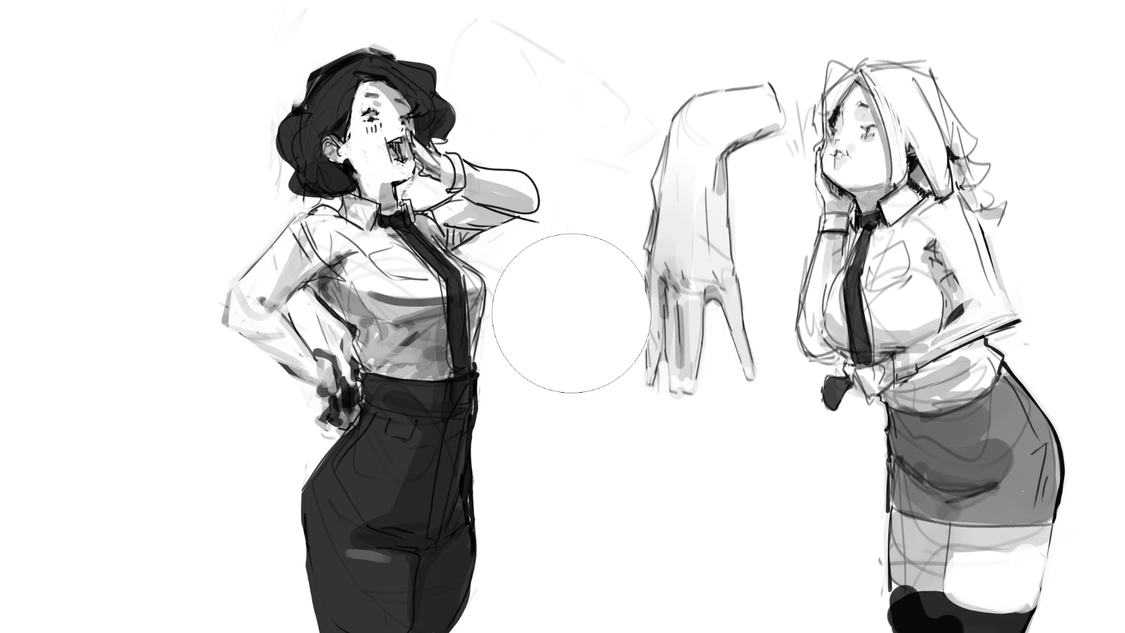
mouse_move(750, 176)
left_mouse_down()
mouse_move(578, 37)
mouse_move(592, 50)
mouse_move(638, 41)
left_mouse_up()
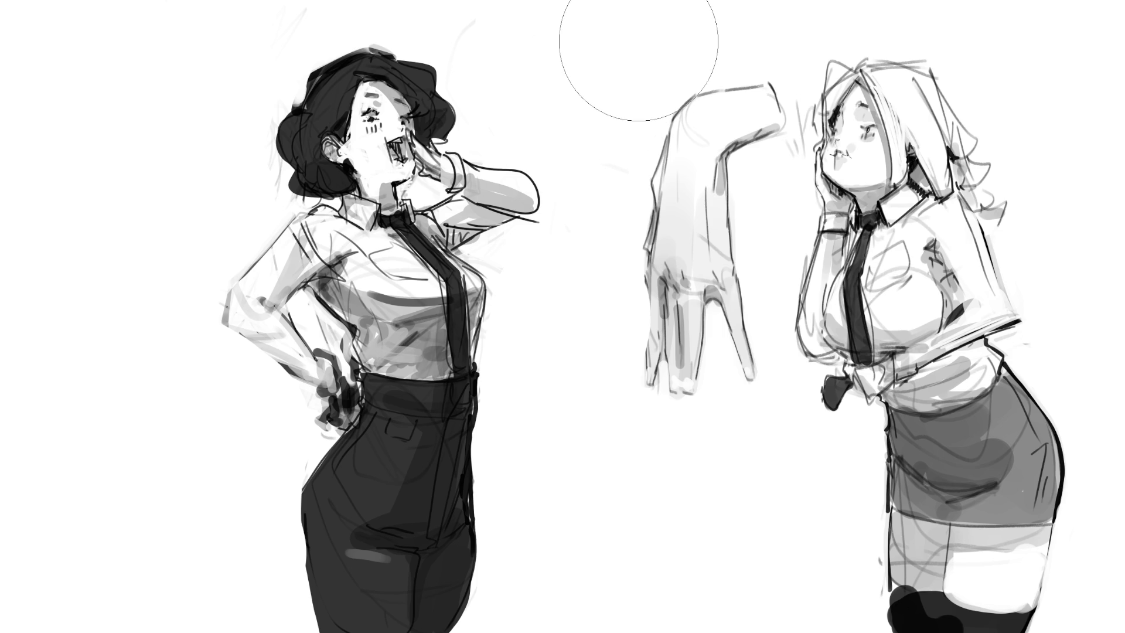
key("b")
Step: Line the hand study's left edge, draw the trousers' left edge, and lasso the dark-haired woman
left_click_drag(644, 276, 648, 375)
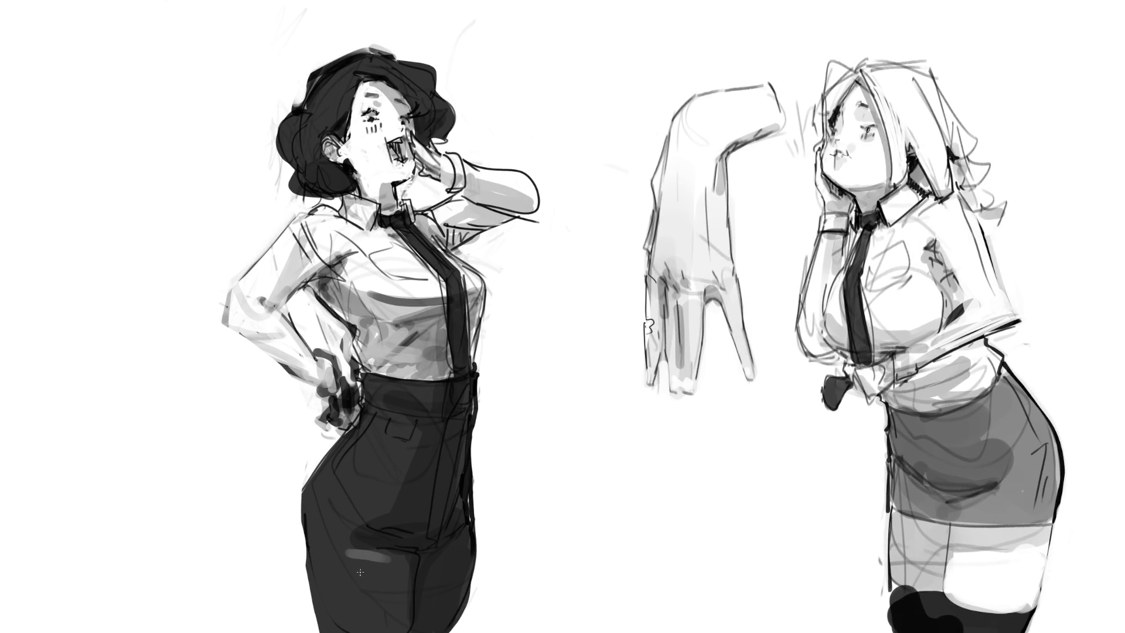
key("ctrl+z")
left_click_drag(321, 517, 317, 613)
mouse_move(565, 123)
left_mouse_down()
mouse_move(172, 14)
mouse_move(328, 630)
mouse_move(572, 493)
mouse_move(592, 534)
left_mouse_up()
Step: Free-transform the dark-haired woman rightward and move the blonde figure to her left
key("ctrl+t")
left_click_drag(451, 493, 550, 494)
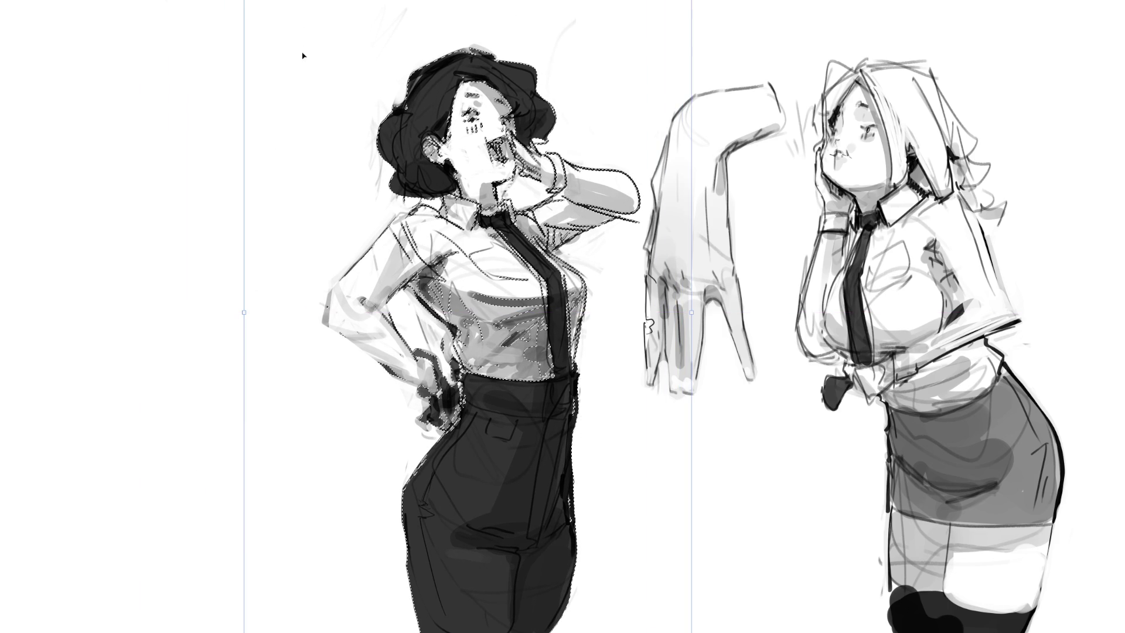
key("Return")
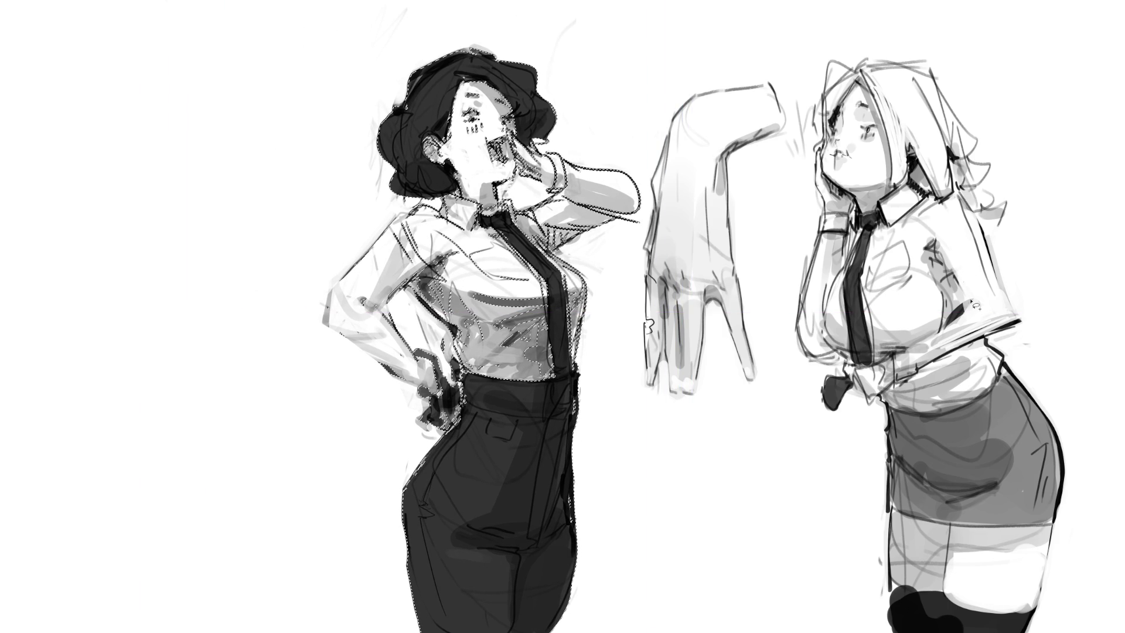
mouse_move(1063, 243)
left_mouse_down()
mouse_move(1051, 207)
mouse_move(833, 58)
mouse_move(803, 170)
mouse_move(797, 260)
mouse_move(859, 632)
mouse_move(1118, 556)
left_mouse_up()
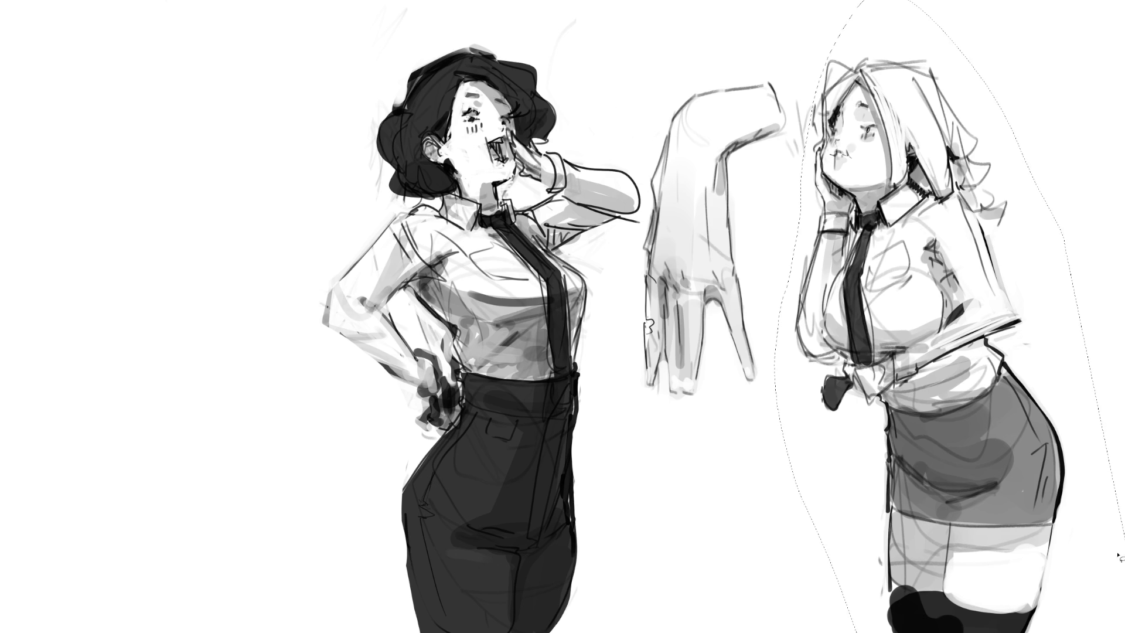
key("ctrl+t")
left_click_drag(993, 494, 287, 494)
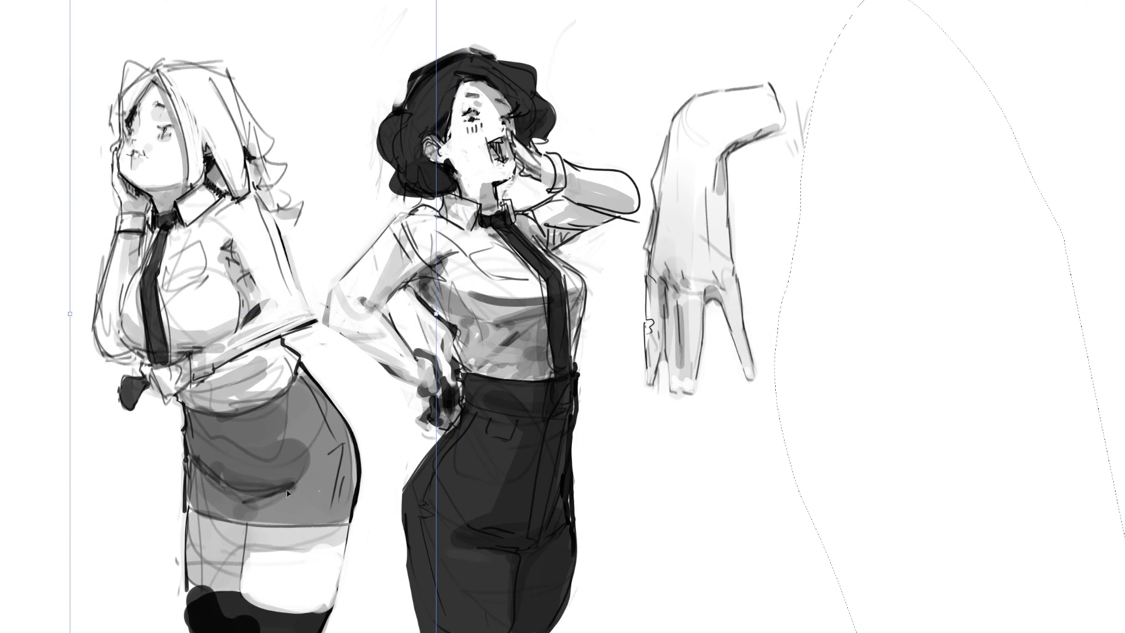
key("Return")
Step: Deselect, shift the whole drawing left, and select the dark-haired woman's face area
key("ctrl+d")
key("ctrl+t")
left_click_drag(605, 193, 521, 190)
key("Return")
mouse_move(392, 167)
left_mouse_down()
mouse_move(404, 144)
mouse_move(378, 139)
mouse_move(384, 187)
mouse_move(431, 176)
mouse_move(437, 162)
mouse_move(408, 170)
mouse_move(412, 140)
left_mouse_up()
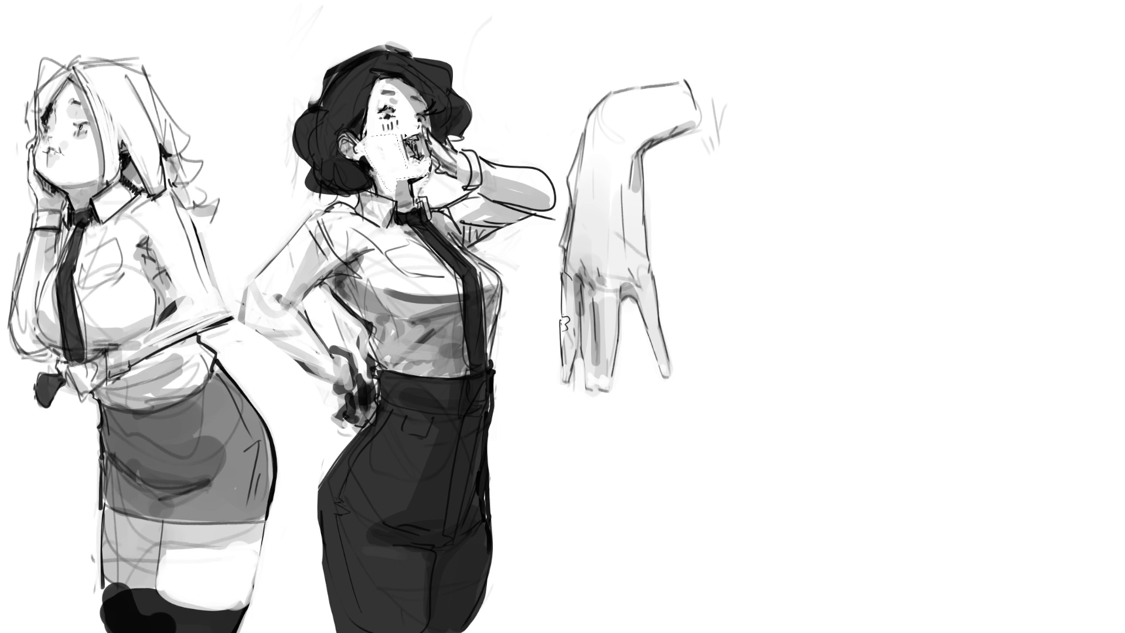
Step: Deselect and darken the dark-haired woman's shirt pocket line with a tick at its corner
left_click(667, 189)
mouse_move(389, 257)
left_mouse_down()
mouse_move(422, 248)
mouse_move(427, 281)
mouse_move(441, 266)
left_mouse_up()
left_click_drag(435, 278, 442, 276)
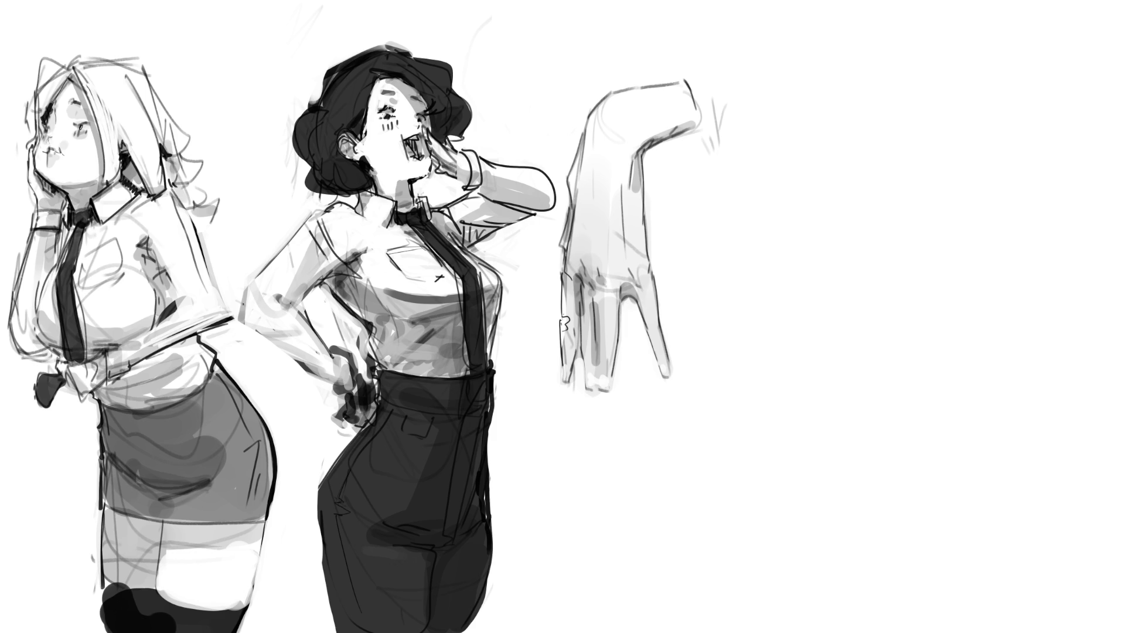
Step: Sketch a loose new forearm study right of the hand, with contours curling to the wrist
left_click(866, 84)
mouse_move(818, 103)
left_mouse_down()
mouse_move(853, 82)
mouse_move(872, 137)
mouse_move(827, 198)
mouse_move(859, 151)
left_mouse_up()
left_click_drag(862, 103, 869, 126)
mouse_move(827, 89)
left_mouse_down()
mouse_move(835, 82)
mouse_move(874, 153)
mouse_move(874, 260)
left_mouse_up()
left_click_drag(827, 181, 871, 269)
left_click_drag(881, 172, 879, 269)
left_click_drag(820, 155, 861, 308)
left_click_drag(883, 210, 882, 290)
mouse_move(837, 226)
left_mouse_down()
mouse_move(866, 334)
mouse_move(851, 320)
mouse_move(899, 357)
left_mouse_up()
left_click_drag(855, 354, 903, 355)
mouse_move(901, 355)
left_mouse_down()
mouse_move(888, 305)
mouse_move(931, 217)
left_mouse_up()
Step: Sketch a V-shaped pointing hand with finger lines and a cuff on the new forearm
left_click_drag(933, 282, 902, 347)
mouse_move(897, 240)
left_mouse_down()
mouse_move(925, 198)
mouse_move(944, 255)
mouse_move(931, 300)
left_mouse_up()
mouse_move(938, 290)
left_mouse_down()
mouse_move(953, 165)
mouse_move(941, 119)
mouse_move(936, 136)
mouse_move(955, 97)
left_mouse_up()
left_click_drag(955, 97, 958, 159)
left_click_drag(958, 89, 959, 103)
mouse_move(920, 80)
left_mouse_down()
mouse_move(939, 87)
mouse_move(934, 141)
left_mouse_up()
left_click_drag(919, 99, 933, 88)
mouse_move(933, 88)
left_mouse_down()
mouse_move(950, 87)
mouse_move(954, 152)
left_mouse_up()
mouse_move(945, 77)
left_mouse_down()
mouse_move(953, 120)
mouse_move(965, 93)
left_mouse_up()
left_click_drag(961, 104, 953, 164)
left_click_drag(959, 79, 943, 150)
left_click_drag(926, 70, 968, 93)
mouse_move(962, 109)
left_mouse_down()
mouse_move(955, 170)
mouse_move(962, 151)
left_mouse_up()
Step: Add contour lines and a heavier base to the arm sketch, then fade it to light grey
mouse_move(785, 87)
left_mouse_down()
mouse_move(864, 68)
mouse_move(889, 351)
mouse_move(940, 82)
left_mouse_up()
left_click_drag(939, 139, 907, 272)
left_click_drag(861, 355, 922, 355)
left_click_drag(921, 316, 910, 355)
left_click_drag(877, 138, 829, 96)
mouse_move(829, 100)
left_mouse_down()
mouse_move(948, 86)
mouse_move(961, 170)
left_mouse_up()
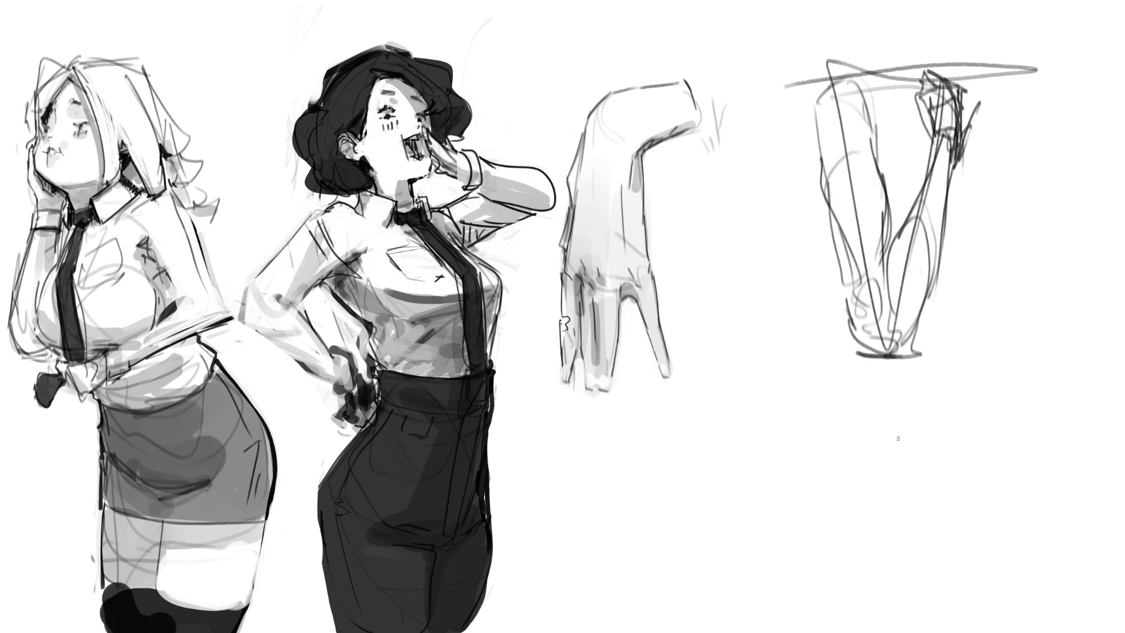
left_click_drag(931, 71, 961, 157)
mouse_move(967, 88)
left_mouse_down()
mouse_move(942, 213)
mouse_move(849, 25)
mouse_move(943, 290)
left_mouse_up()
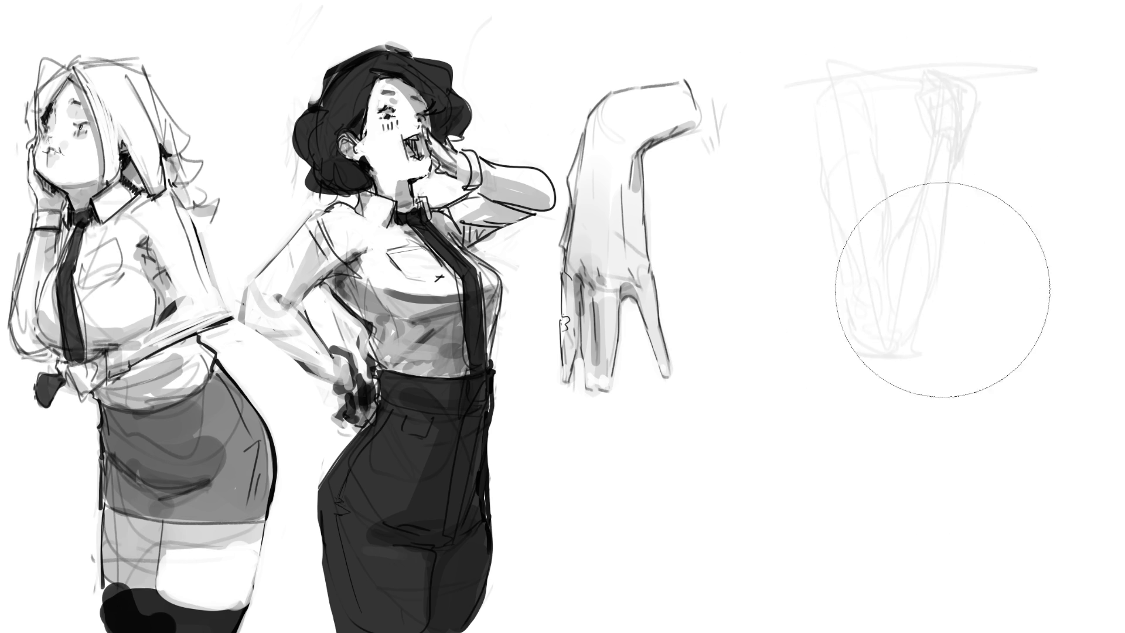
Step: With a small pen brush, redraw the crossed forearms' contours, cuffs and top edge in dark lines
key("b")
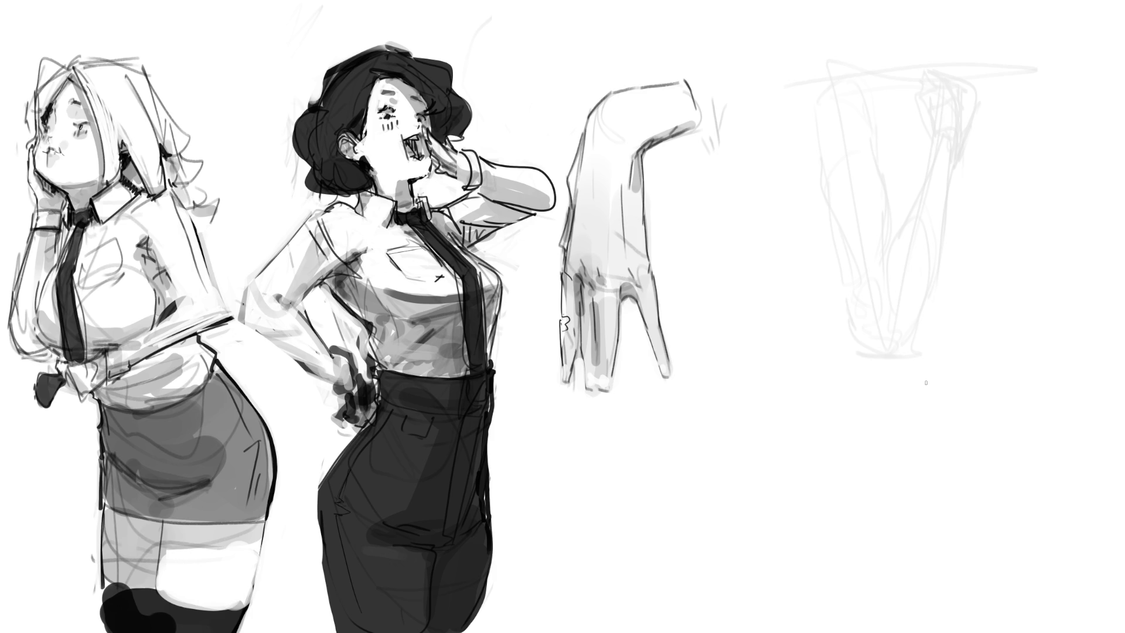
left_click_drag(811, 112, 852, 68)
left_click_drag(872, 113, 875, 151)
mouse_move(855, 67)
left_mouse_down()
mouse_move(898, 88)
mouse_move(902, 61)
mouse_move(916, 90)
mouse_move(880, 85)
left_mouse_up()
left_click_drag(810, 110, 856, 274)
mouse_move(873, 153)
left_mouse_down()
mouse_move(890, 236)
mouse_move(858, 293)
mouse_move(883, 352)
mouse_move(908, 329)
left_mouse_up()
mouse_move(893, 234)
left_mouse_down()
mouse_move(876, 306)
mouse_move(926, 303)
mouse_move(949, 167)
mouse_move(905, 205)
mouse_move(892, 237)
left_mouse_up()
mouse_move(921, 176)
left_mouse_down()
mouse_move(948, 161)
mouse_move(944, 209)
left_mouse_up()
mouse_move(931, 126)
left_mouse_down()
mouse_move(931, 152)
mouse_move(961, 146)
left_mouse_up()
left_click_drag(955, 158, 951, 167)
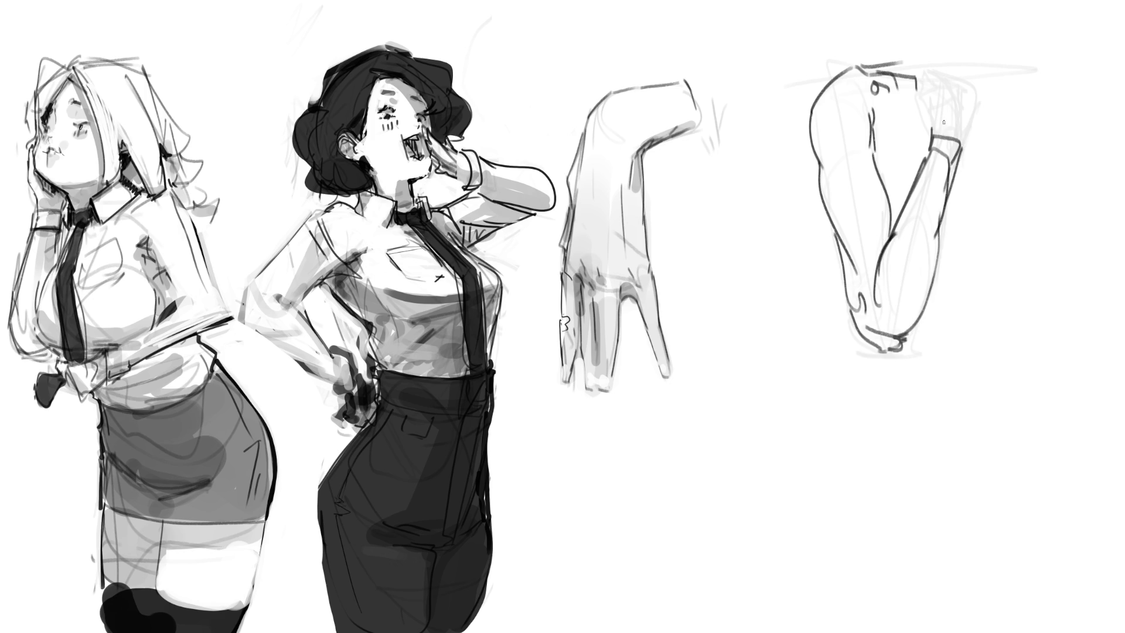
left_click_drag(915, 96, 931, 134)
mouse_move(930, 87)
left_mouse_down()
mouse_move(931, 108)
mouse_move(954, 83)
mouse_move(969, 99)
mouse_move(957, 138)
mouse_move(936, 78)
mouse_move(918, 99)
mouse_move(970, 98)
left_mouse_up()
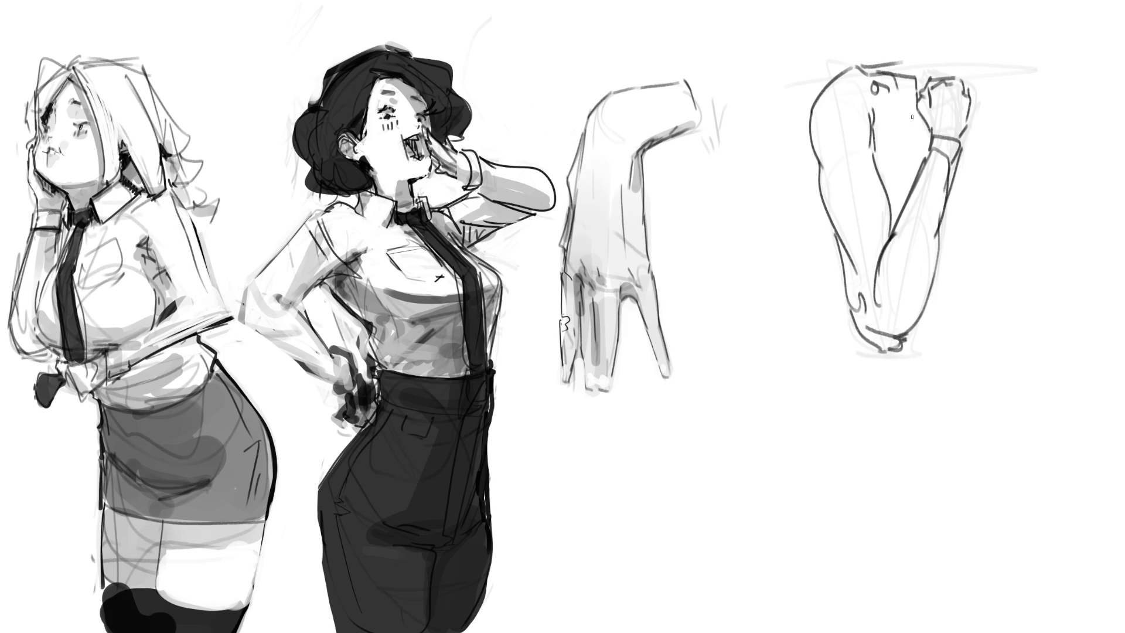
Step: Sketch the fist and a curve beside the arms, then fade them to pale grey with a large soft eraser
mouse_move(879, 93)
left_mouse_down()
mouse_move(892, 117)
mouse_move(890, 187)
left_mouse_up()
mouse_move(986, 133)
left_mouse_down()
mouse_move(1012, 196)
mouse_move(957, 224)
left_mouse_up()
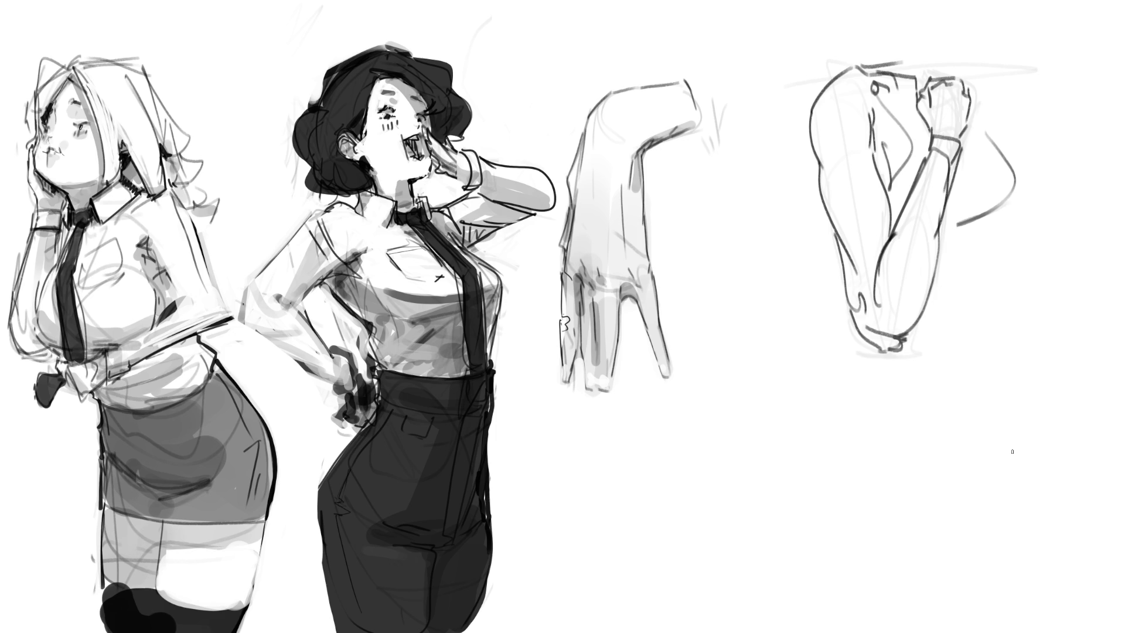
key("e")
mouse_move(985, 415)
left_mouse_down()
mouse_move(873, 100)
mouse_move(894, 251)
mouse_move(968, 100)
mouse_move(929, 126)
mouse_move(936, 233)
mouse_move(917, 124)
left_mouse_up()
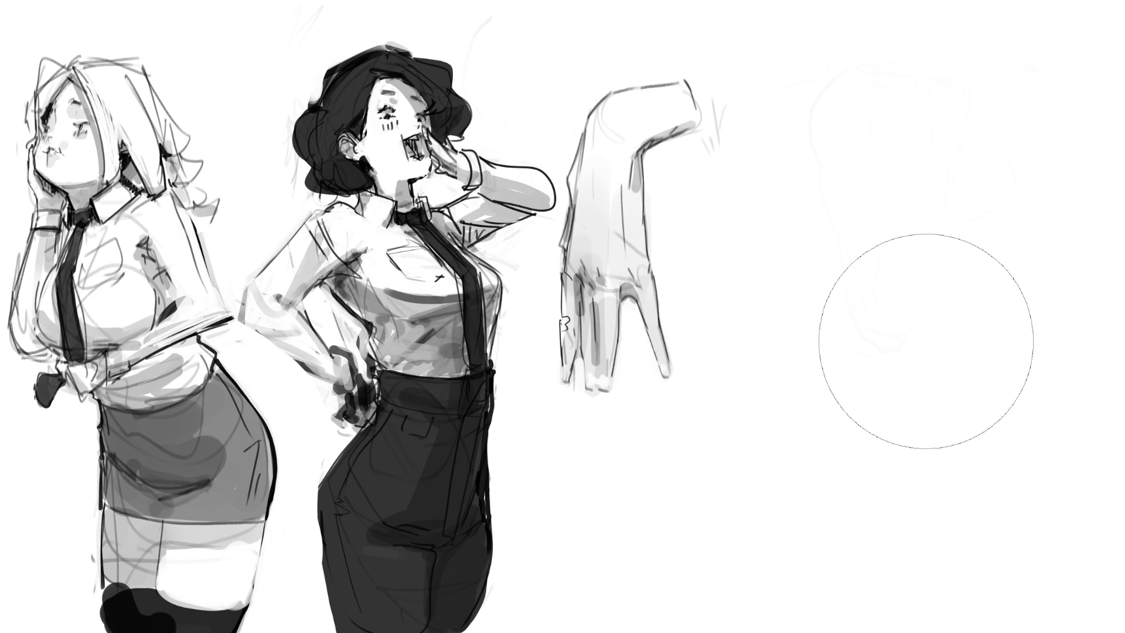
Step: Block in the top of the torso and its right-side curve with loose pen strokes
key("e")
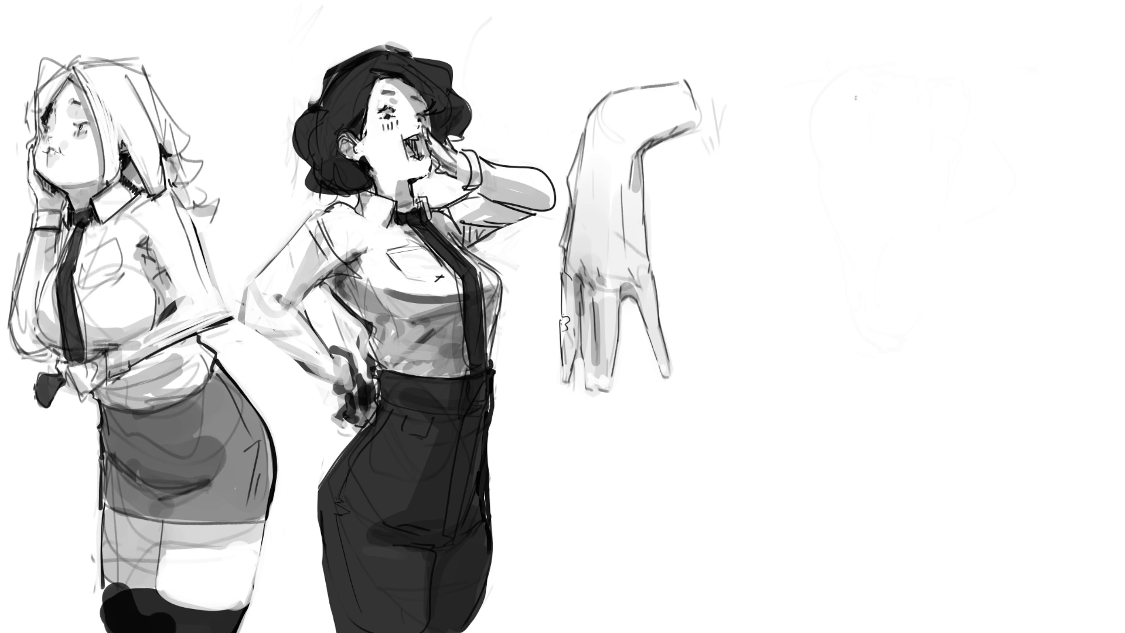
mouse_move(867, 104)
left_mouse_down()
mouse_move(899, 151)
mouse_move(929, 170)
left_mouse_up()
left_click_drag(846, 74, 855, 91)
mouse_move(867, 110)
left_mouse_down()
mouse_move(875, 153)
mouse_move(903, 164)
left_mouse_up()
left_click_drag(895, 123, 903, 158)
mouse_move(871, 78)
left_mouse_down()
mouse_move(888, 100)
mouse_move(928, 21)
mouse_move(946, 125)
left_mouse_up()
mouse_move(982, 82)
left_mouse_down()
mouse_move(979, 33)
mouse_move(1003, 133)
left_mouse_up()
mouse_move(1002, 135)
left_mouse_down()
mouse_move(952, 176)
mouse_move(978, 192)
mouse_move(946, 203)
mouse_move(1020, 191)
left_mouse_up()
left_click_drag(960, 212, 979, 228)
left_click_drag(1016, 147, 1006, 263)
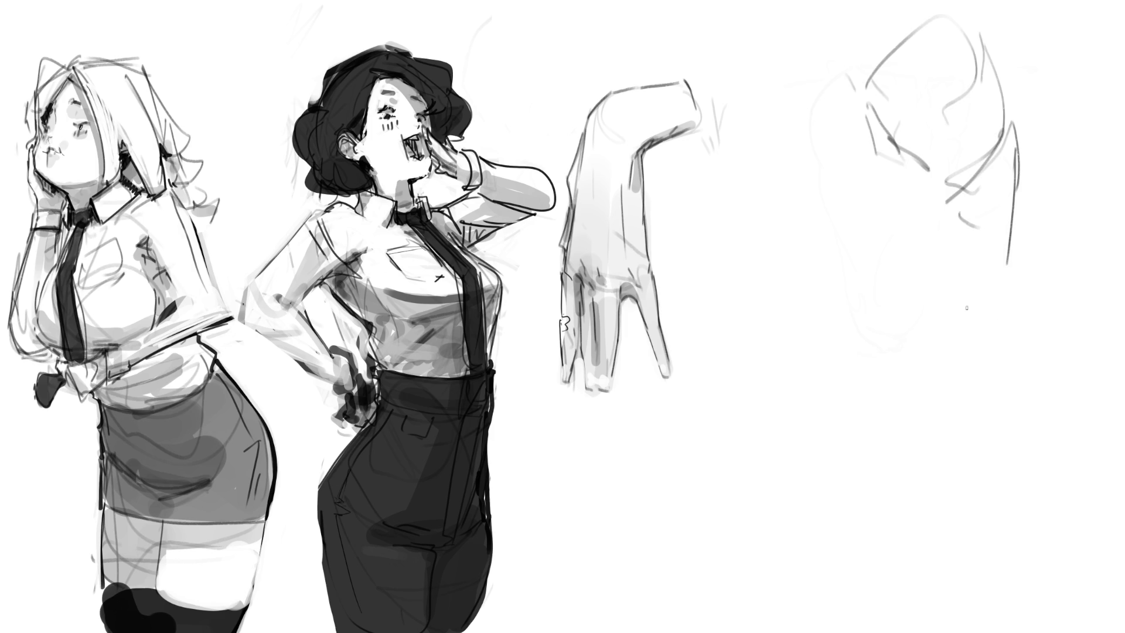
Step: Draw the torso's inner and outer contours, a guide ellipse, the belly curve and leg lines
mouse_move(982, 209)
left_mouse_down()
mouse_move(995, 258)
mouse_move(952, 375)
left_mouse_up()
mouse_move(1018, 174)
left_mouse_down()
mouse_move(991, 354)
mouse_move(927, 382)
mouse_move(956, 304)
mouse_move(928, 345)
left_mouse_up()
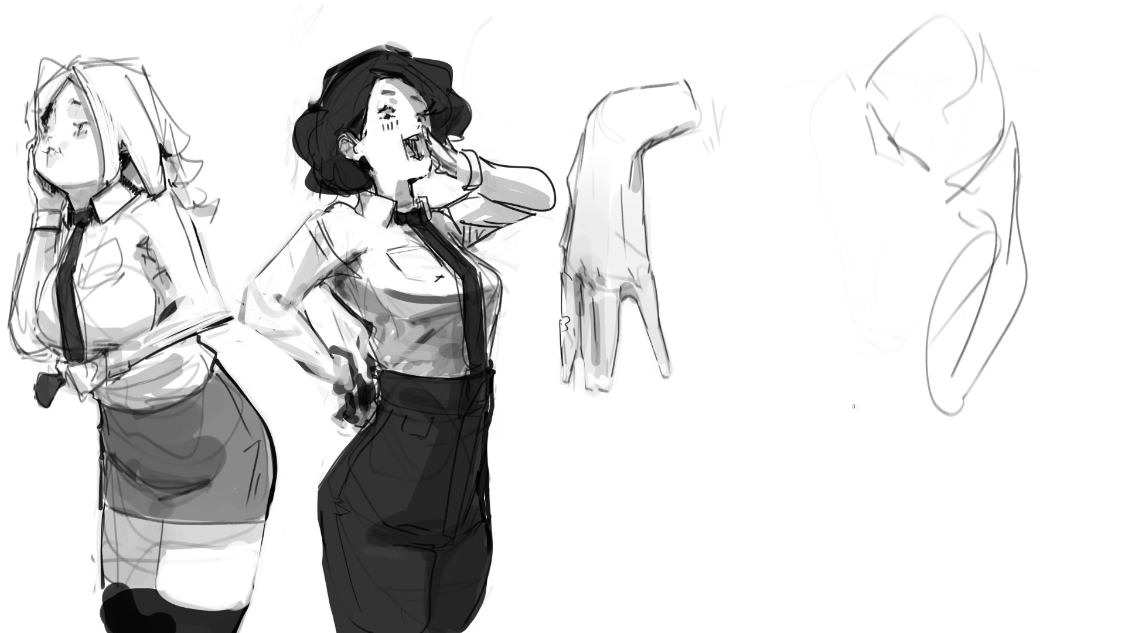
left_click_drag(910, 179, 845, 252)
mouse_move(882, 202)
left_mouse_down()
mouse_move(942, 235)
mouse_move(879, 199)
left_mouse_up()
left_click_drag(885, 161, 848, 434)
mouse_move(943, 265)
left_mouse_down()
mouse_move(855, 410)
mouse_move(878, 416)
mouse_move(879, 451)
mouse_move(967, 390)
left_mouse_up()
left_click_drag(1024, 254, 1014, 293)
left_click_drag(1008, 236, 988, 398)
left_click_drag(1003, 249, 955, 590)
mouse_move(851, 418)
left_mouse_down()
mouse_move(901, 632)
mouse_move(998, 488)
left_mouse_up()
mouse_move(1004, 334)
left_mouse_down()
mouse_move(980, 632)
mouse_move(1020, 239)
mouse_move(978, 29)
left_mouse_up()
Step: Add a looping top curve and extend long lower-body strokes to the canvas bottom
mouse_move(864, 16)
left_mouse_down()
mouse_move(905, 129)
mouse_move(998, 63)
left_mouse_up()
left_click_drag(1031, 0, 1012, 225)
left_click_drag(1032, 146, 1024, 210)
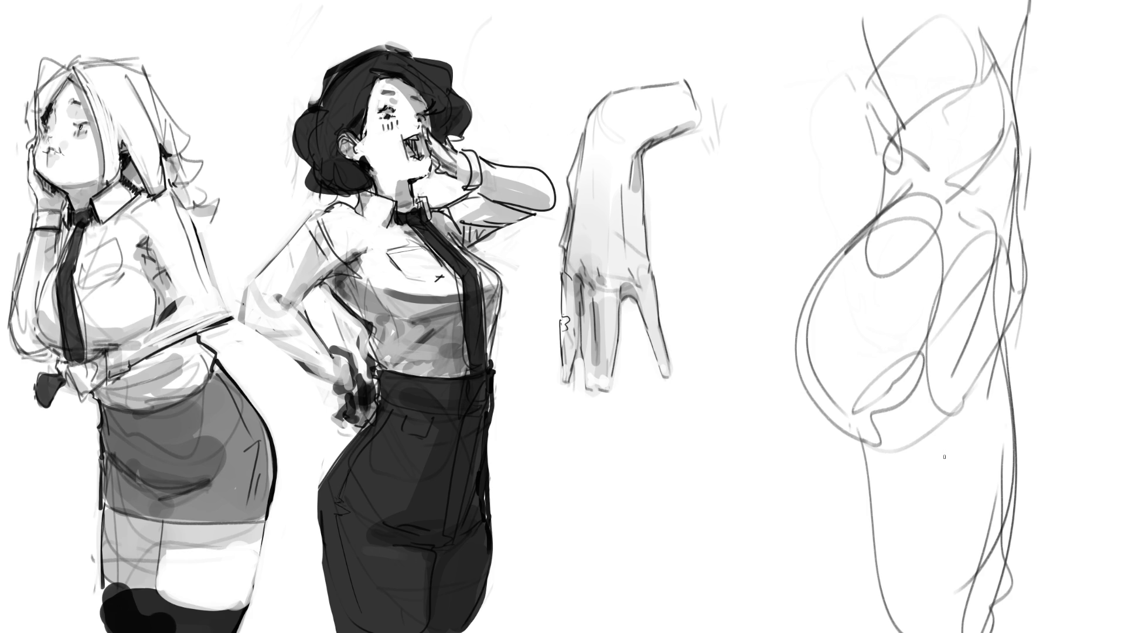
left_click_drag(1030, 272, 992, 372)
left_click_drag(1022, 297, 989, 410)
left_click_drag(1012, 339, 944, 584)
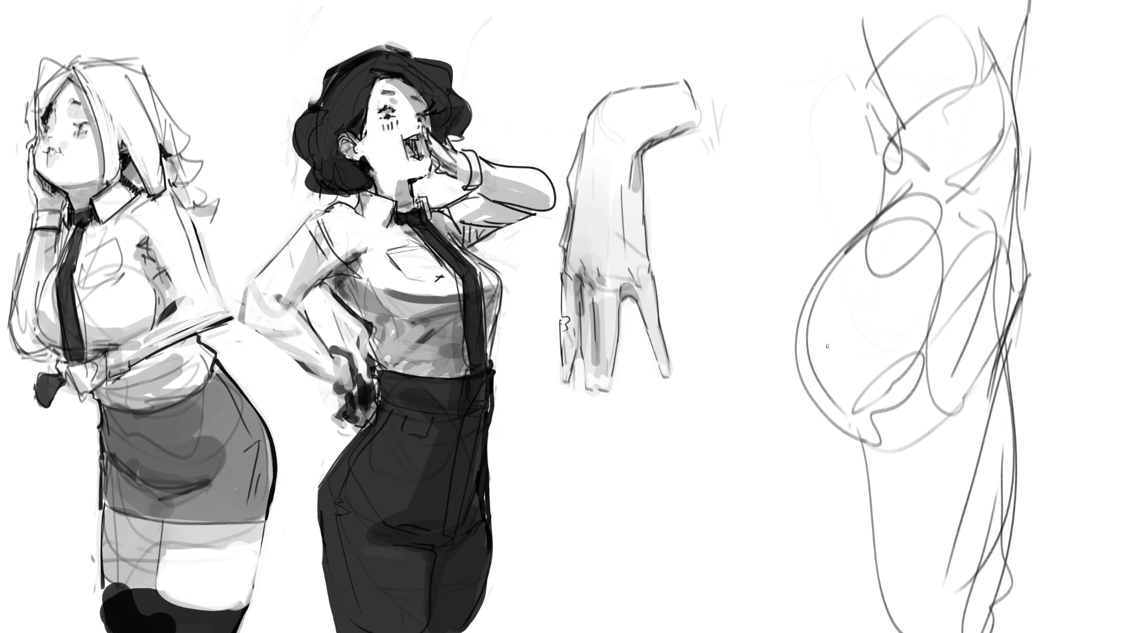
left_click_drag(847, 434, 814, 632)
mouse_move(1023, 345)
left_mouse_down()
mouse_move(932, 545)
mouse_move(876, 624)
left_mouse_up()
left_click_drag(971, 462, 879, 621)
left_click_drag(1023, 220, 1025, 5)
Step: Darken the belly's left contour down to the bottom and add a long diagonal line
left_click_drag(850, 2, 910, 181)
left_click_drag(895, 89, 886, 199)
left_click_drag(911, 154, 838, 434)
mouse_move(882, 196)
left_mouse_down()
mouse_move(873, 240)
mouse_move(887, 631)
left_mouse_up()
mouse_move(879, 218)
left_mouse_down()
mouse_move(859, 240)
mouse_move(808, 632)
mouse_move(1000, 342)
mouse_move(1024, 0)
left_mouse_up()
left_click_drag(1026, 0, 1018, 182)
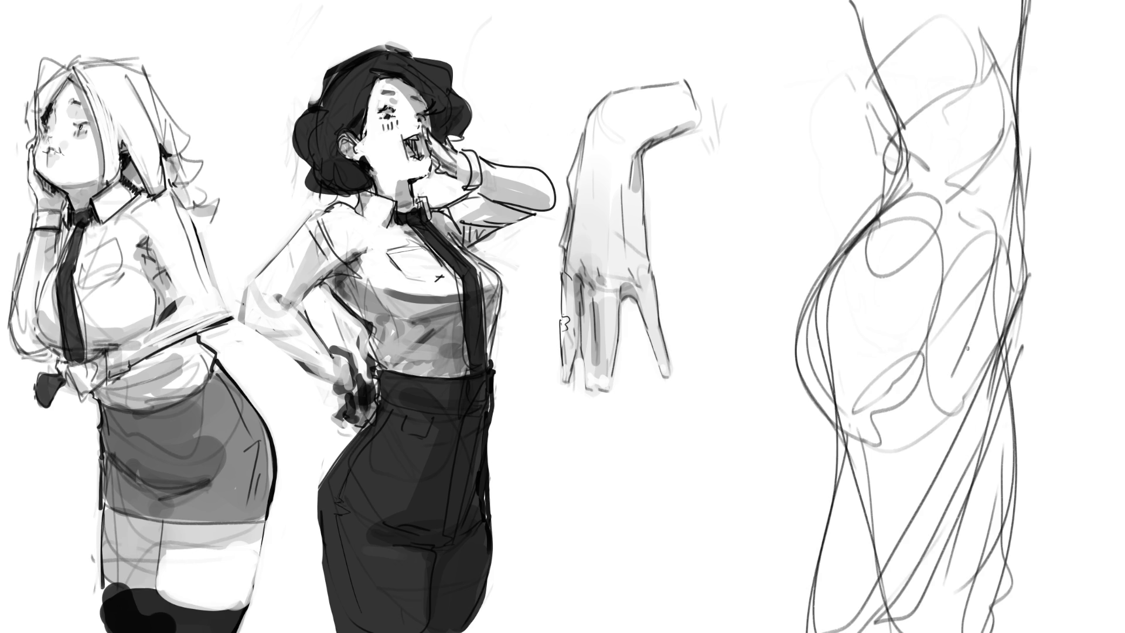
Step: Fade the torso study to light grey, then outline a small arm and its wrist
key("e")
mouse_move(879, 125)
left_mouse_down()
mouse_move(849, 188)
mouse_move(873, 162)
mouse_move(1017, 176)
mouse_move(966, 11)
mouse_move(929, 414)
mouse_move(886, 585)
mouse_move(942, 76)
mouse_move(991, 364)
mouse_move(1018, 421)
left_mouse_up()
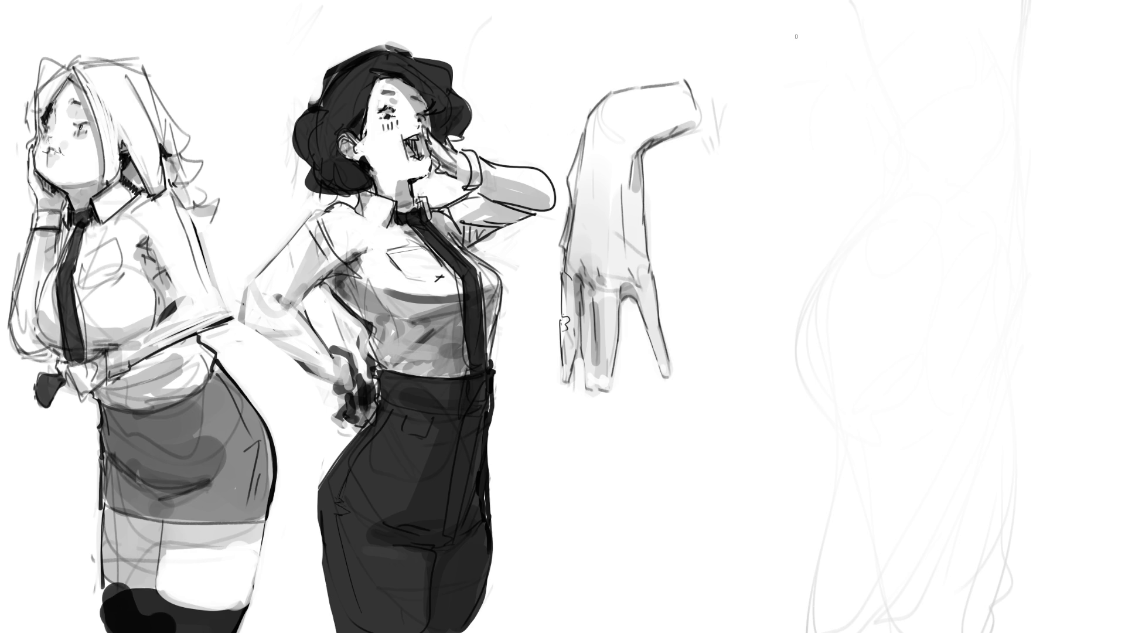
left_click_drag(790, 48, 826, 31)
mouse_move(842, 52)
left_mouse_down()
mouse_move(842, 88)
mouse_move(822, 107)
left_mouse_up()
mouse_move(797, 36)
left_mouse_down()
mouse_move(788, 136)
mouse_move(801, 134)
left_mouse_up()
left_click_drag(836, 94, 809, 138)
mouse_move(817, 86)
left_mouse_down()
mouse_move(847, 36)
mouse_move(826, 21)
left_mouse_up()
mouse_move(784, 68)
left_mouse_down()
mouse_move(781, 158)
mouse_move(797, 154)
mouse_move(757, 163)
mouse_move(772, 193)
left_mouse_up()
mouse_move(813, 139)
left_mouse_down()
mouse_move(780, 192)
mouse_move(752, 202)
mouse_move(761, 202)
mouse_move(751, 192)
left_mouse_up()
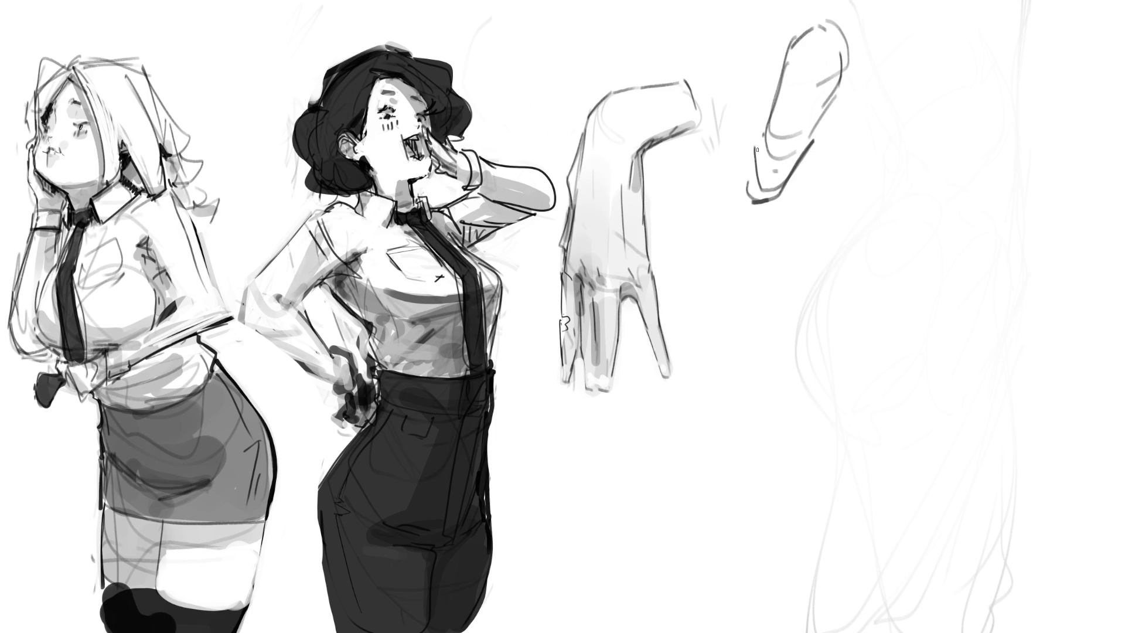
Step: Sketch the hand's fingers, pointing finger and cuff details
mouse_move(748, 151)
left_mouse_down()
mouse_move(746, 193)
mouse_move(739, 136)
left_mouse_up()
left_click_drag(750, 138, 732, 169)
left_click_drag(741, 120, 757, 124)
left_click_drag(758, 131, 744, 140)
mouse_move(743, 114)
left_mouse_down()
mouse_move(741, 94)
mouse_move(754, 121)
left_mouse_up()
left_click_drag(754, 117, 756, 133)
left_click_drag(743, 123, 731, 135)
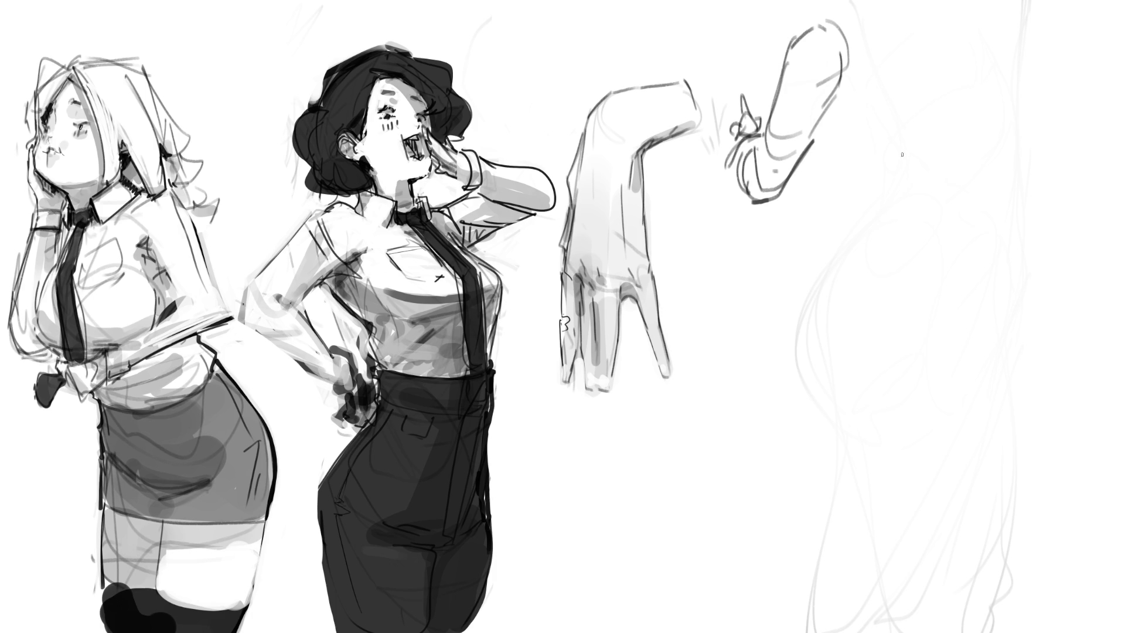
Step: Rough out a rounded shoulder shape at right with a diagonal and a line down from it
mouse_move(896, 134)
left_mouse_down()
mouse_move(895, 209)
mouse_move(989, 187)
mouse_move(927, 107)
mouse_move(967, 65)
left_mouse_up()
left_click_drag(998, 51, 999, 145)
left_click_drag(895, 138, 917, 231)
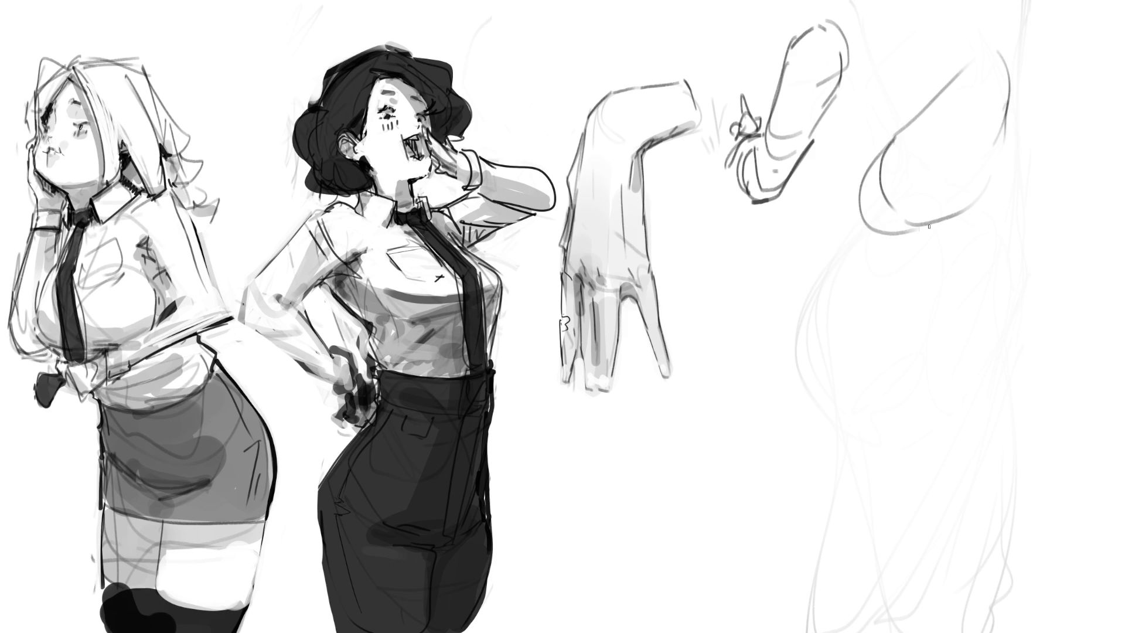
left_click_drag(1004, 107, 1000, 133)
mouse_move(1014, 61)
left_mouse_down()
mouse_move(1012, 94)
mouse_move(1026, 22)
mouse_move(1056, 34)
left_mouse_up()
mouse_move(1038, 69)
left_mouse_down()
mouse_move(1054, 66)
mouse_move(1067, 110)
mouse_move(1003, 117)
mouse_move(992, 276)
left_mouse_up()
Step: Draw long lines down the right side with a hooked curve, and paint a small eye below the hand study
left_click_drag(1072, 30, 1036, 244)
left_click_drag(1011, 110, 992, 263)
left_click_drag(1066, 147, 1007, 326)
mouse_move(973, 321)
left_mouse_down()
mouse_move(990, 299)
mouse_move(1001, 322)
left_mouse_up()
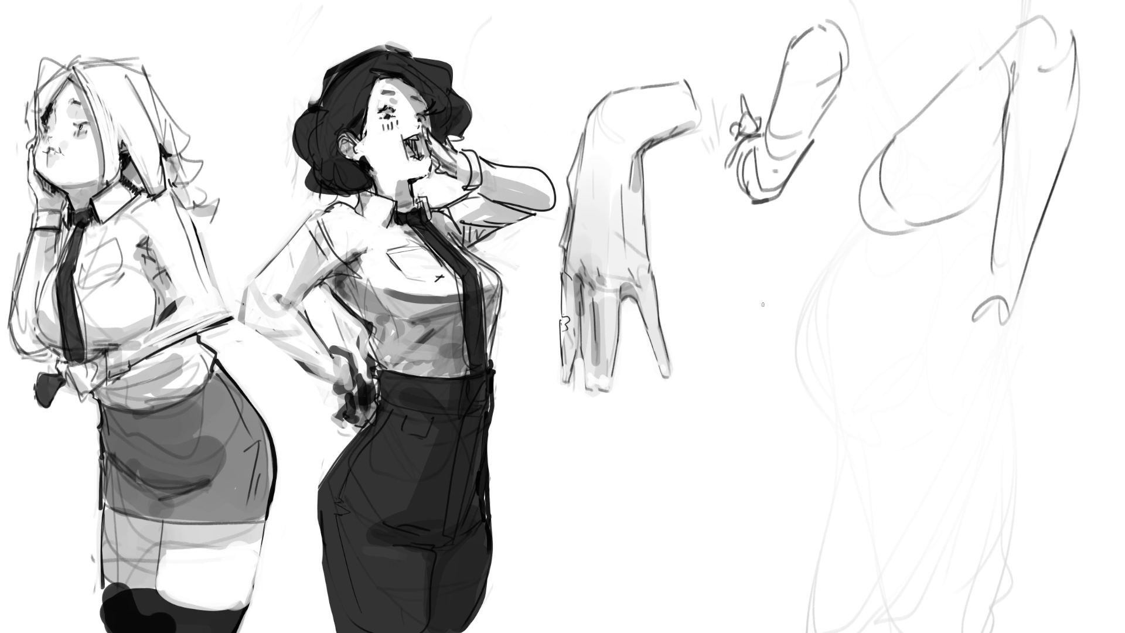
mouse_move(753, 309)
left_mouse_down()
mouse_move(768, 298)
mouse_move(756, 344)
mouse_move(745, 334)
mouse_move(775, 309)
mouse_move(781, 335)
mouse_move(756, 299)
mouse_move(774, 309)
mouse_move(741, 292)
mouse_move(772, 297)
mouse_move(739, 294)
mouse_move(768, 303)
mouse_move(782, 324)
left_mouse_up()
Step: Undo the lash strokes, then redraw the eye with brow, iris and lid, plus cheek, nose and mouth lines
key("ctrl+z")
key("ctrl+z")
key("ctrl+z")
mouse_move(759, 300)
left_mouse_down()
mouse_move(785, 321)
mouse_move(773, 289)
mouse_move(795, 315)
mouse_move(789, 274)
mouse_move(799, 264)
left_mouse_up()
left_click_drag(789, 268, 804, 262)
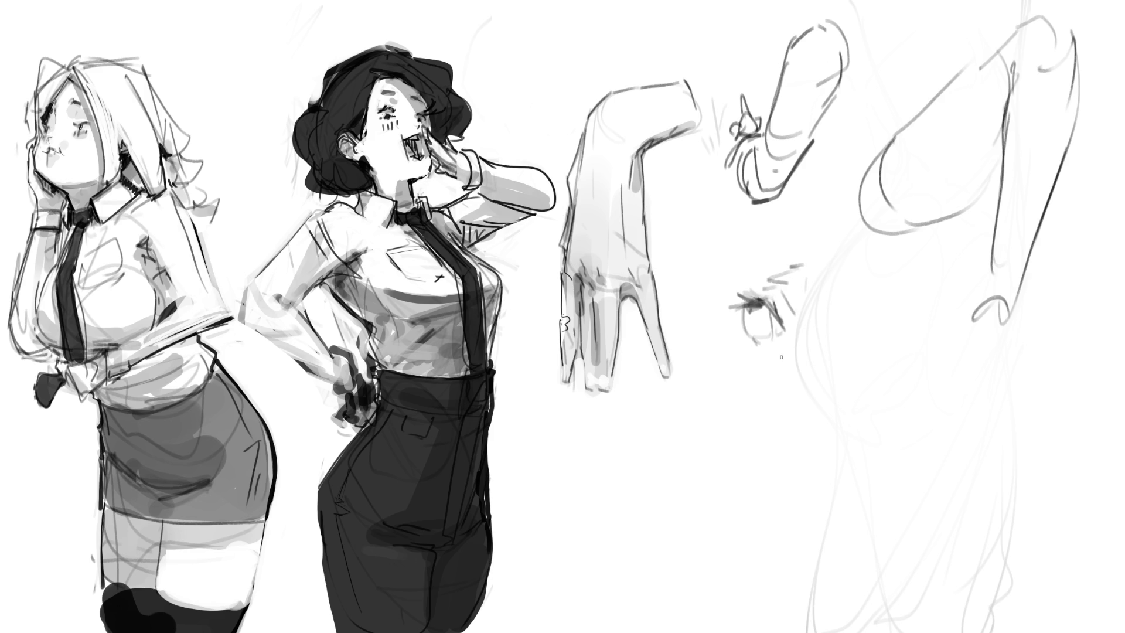
mouse_move(746, 301)
left_mouse_down()
mouse_move(743, 321)
mouse_move(768, 346)
mouse_move(789, 337)
left_mouse_up()
mouse_move(817, 287)
left_mouse_down()
mouse_move(807, 321)
mouse_move(761, 380)
left_mouse_up()
mouse_move(829, 340)
left_mouse_down()
mouse_move(774, 370)
mouse_move(712, 384)
mouse_move(791, 376)
left_mouse_up()
left_click_drag(723, 423, 718, 437)
mouse_move(773, 382)
left_mouse_down()
mouse_move(735, 413)
mouse_move(746, 448)
mouse_move(759, 450)
left_mouse_up()
Step: Draw and darken a second eye to the right and sketch the head outline around both eyes
mouse_move(838, 358)
left_mouse_down()
mouse_move(890, 354)
mouse_move(896, 373)
mouse_move(884, 354)
mouse_move(839, 369)
left_mouse_up()
mouse_move(847, 378)
left_mouse_down()
mouse_move(893, 375)
mouse_move(892, 365)
mouse_move(862, 384)
left_mouse_up()
left_click_drag(851, 378, 888, 358)
left_click_drag(712, 417, 828, 373)
left_click_drag(806, 448, 837, 420)
mouse_move(847, 354)
left_mouse_down()
mouse_move(849, 368)
mouse_move(871, 349)
mouse_move(880, 361)
mouse_move(858, 386)
left_mouse_up()
left_click_drag(877, 333, 864, 380)
left_click_drag(829, 296, 856, 312)
mouse_move(762, 291)
left_mouse_down()
mouse_move(844, 236)
mouse_move(894, 332)
left_mouse_up()
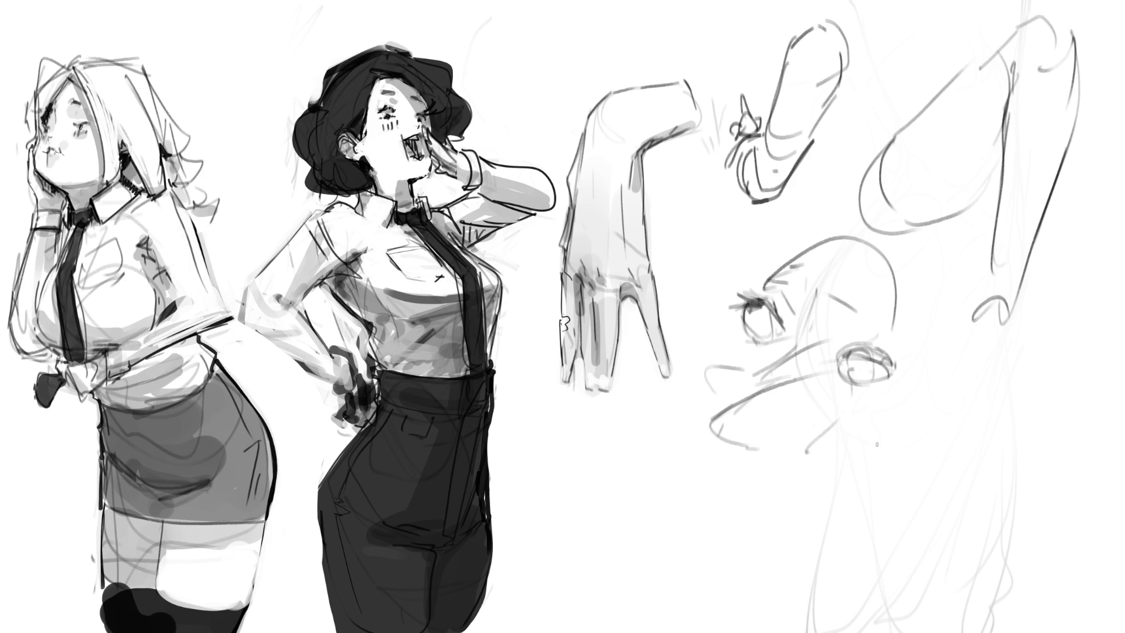
Step: Fade the head, upper-right strokes and arm and hand sketches to faint grey with a large soft eraser
key("e")
mouse_move(844, 463)
left_mouse_down()
mouse_move(816, 314)
mouse_move(803, 364)
mouse_move(820, 358)
mouse_move(832, 375)
left_mouse_up()
mouse_move(996, 246)
left_mouse_down()
mouse_move(992, 113)
mouse_move(1026, 79)
mouse_move(972, 113)
left_mouse_up()
left_click_drag(841, 301, 833, 88)
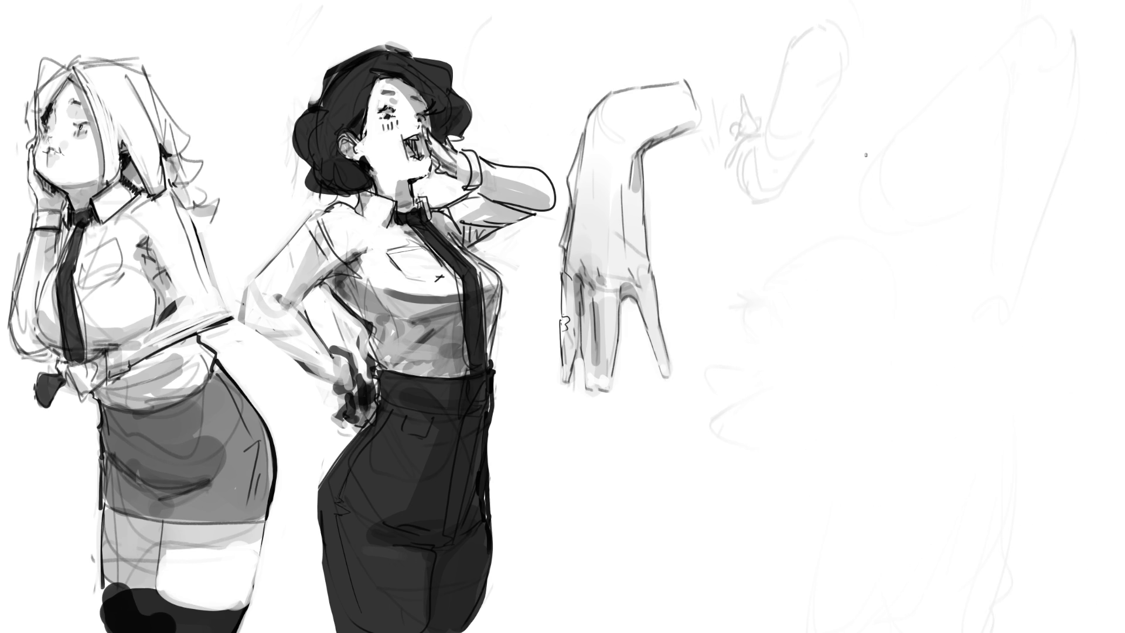
Step: Sketch the hand outline at upper right, with wrist and long forearm side lines below
left_click_drag(905, 138, 898, 151)
left_click_drag(886, 171, 880, 191)
mouse_move(906, 135)
left_mouse_down()
mouse_move(932, 191)
mouse_move(923, 214)
left_mouse_up()
mouse_move(934, 162)
left_mouse_down()
mouse_move(944, 154)
mouse_move(932, 196)
mouse_move(959, 168)
left_mouse_up()
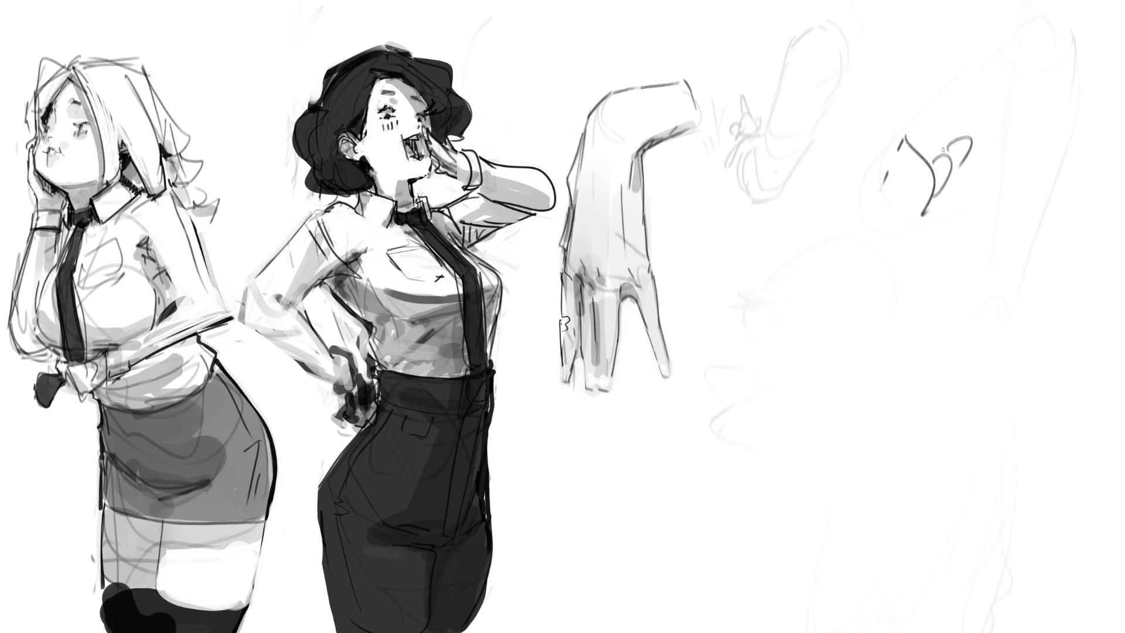
mouse_move(904, 134)
left_mouse_down()
mouse_move(879, 157)
mouse_move(883, 237)
mouse_move(917, 206)
mouse_move(911, 321)
left_mouse_up()
mouse_move(880, 242)
left_mouse_down()
mouse_move(909, 252)
mouse_move(905, 286)
left_mouse_up()
left_click_drag(880, 248, 866, 384)
mouse_move(905, 255)
left_mouse_down()
mouse_move(879, 460)
mouse_move(895, 461)
left_mouse_up()
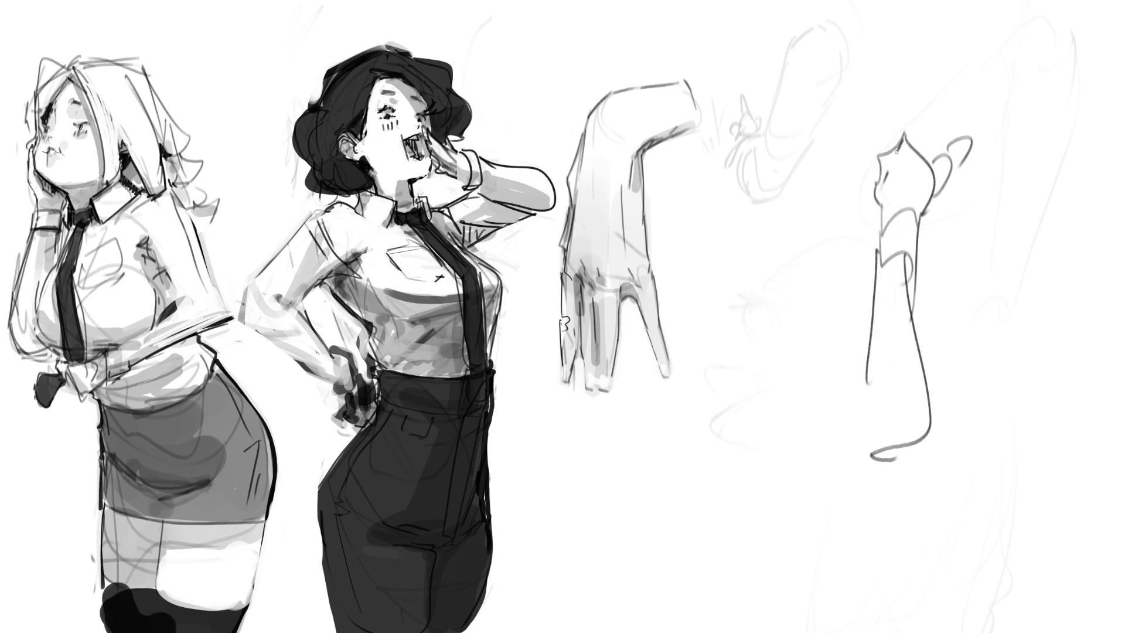
Step: Draw the index finger raised upward from the hand
mouse_move(898, 129)
left_mouse_down()
mouse_move(912, 117)
mouse_move(911, 142)
left_mouse_up()
left_click_drag(898, 98, 897, 85)
mouse_move(897, 129)
left_mouse_down()
mouse_move(898, 91)
mouse_move(911, 127)
left_mouse_up()
mouse_move(910, 113)
left_mouse_down()
mouse_move(926, 164)
mouse_move(895, 143)
mouse_move(924, 129)
left_mouse_up()
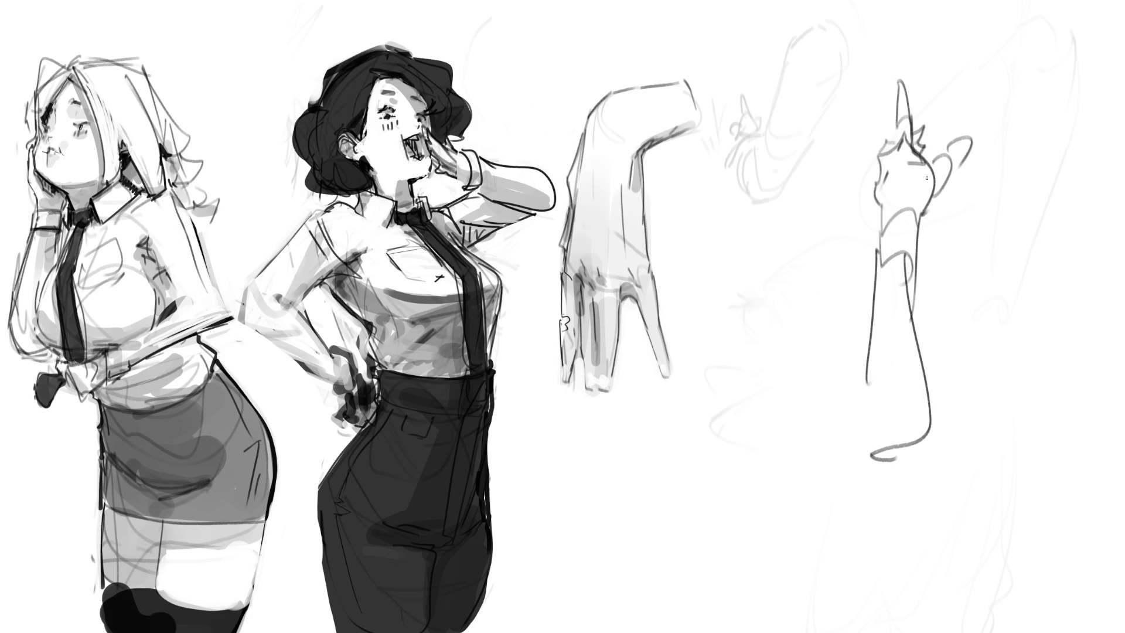
Step: Darken the hand's right and left contours, its lower edge, and some inside shading
left_click_drag(940, 186, 920, 218)
mouse_move(937, 159)
left_mouse_down()
mouse_move(926, 177)
mouse_move(940, 188)
left_mouse_up()
mouse_move(951, 150)
left_mouse_down()
mouse_move(938, 164)
mouse_move(947, 179)
left_mouse_up()
mouse_move(949, 153)
left_mouse_down()
mouse_move(955, 139)
mouse_move(950, 173)
left_mouse_up()
left_click_drag(879, 160, 873, 206)
left_click_drag(883, 206, 879, 241)
mouse_move(883, 235)
left_mouse_down()
mouse_move(907, 212)
mouse_move(914, 249)
mouse_move(877, 258)
mouse_move(886, 224)
left_mouse_up()
Step: Darken the wrist band and trace the forearm's right and left contours and bottom
mouse_move(884, 245)
left_mouse_down()
mouse_move(909, 226)
mouse_move(918, 267)
left_mouse_up()
left_click_drag(919, 212, 915, 323)
left_click_drag(912, 271, 932, 416)
mouse_move(874, 250)
left_mouse_down()
mouse_move(859, 429)
mouse_move(876, 440)
left_mouse_up()
mouse_move(856, 403)
left_mouse_down()
mouse_move(875, 458)
mouse_move(894, 469)
left_mouse_up()
mouse_move(875, 465)
left_mouse_down()
mouse_move(928, 417)
mouse_move(932, 436)
left_mouse_up()
Step: Reinforce the forearm's lower right contour toward the elbow
left_click_drag(931, 402, 938, 426)
left_click_drag(919, 343, 926, 379)
left_click_drag(927, 377, 934, 409)
left_click_drag(920, 351, 923, 390)
mouse_move(923, 383)
left_mouse_down()
mouse_move(879, 461)
mouse_move(929, 363)
mouse_move(1009, 384)
mouse_move(1008, 436)
left_mouse_up()
Step: Add the bent elbow and rounded upper arm and shoulder to the right
mouse_move(997, 348)
left_mouse_down()
mouse_move(1015, 422)
mouse_move(1032, 404)
mouse_move(1030, 383)
left_mouse_up()
mouse_move(995, 312)
left_mouse_down()
mouse_move(989, 341)
mouse_move(1034, 285)
mouse_move(1071, 351)
left_mouse_up()
mouse_move(1071, 352)
left_mouse_down()
mouse_move(1054, 403)
mouse_move(1009, 432)
left_mouse_up()
left_click_drag(943, 441, 1019, 413)
Step: Refine the upper arm contours and add short strokes above the elbow
left_click_drag(900, 454, 1054, 391)
left_click_drag(1064, 333, 1057, 393)
left_click_drag(1030, 296, 1070, 342)
left_click_drag(969, 339, 987, 320)
left_click_drag(951, 324, 1003, 292)
left_click_drag(957, 333, 964, 320)
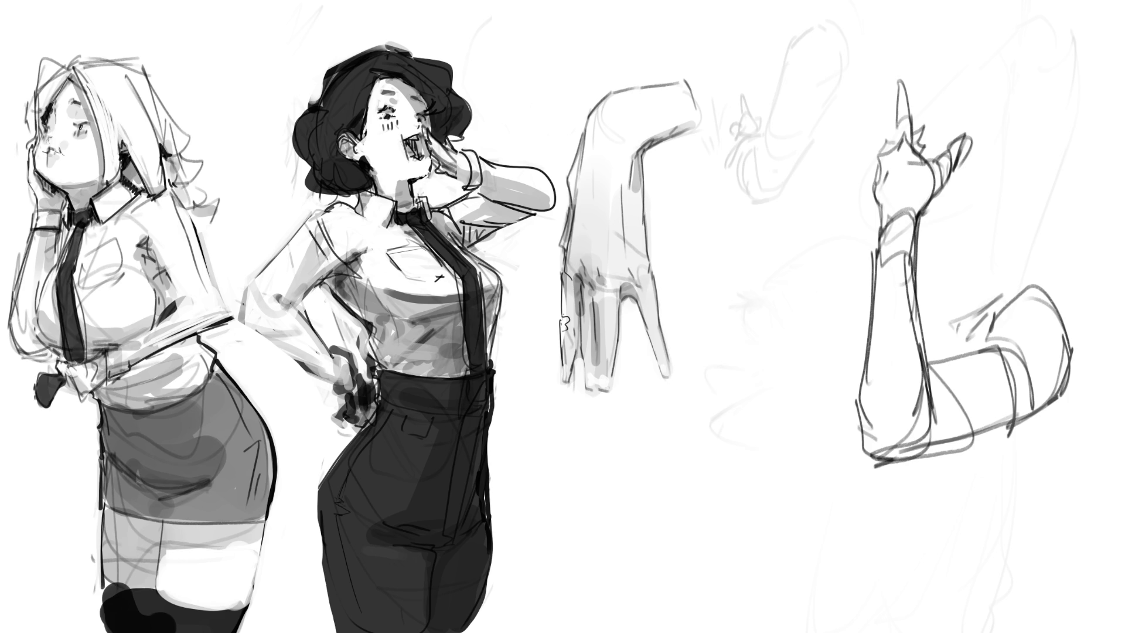
Step: Ink and lighten short strokes at the blonde girl's lower tie end
left_click_drag(80, 363, 64, 363)
left_click_drag(100, 353, 85, 354)
left_click_drag(98, 358, 87, 369)
mouse_move(106, 354)
left_mouse_down()
mouse_move(112, 386)
mouse_move(134, 376)
left_mouse_up()
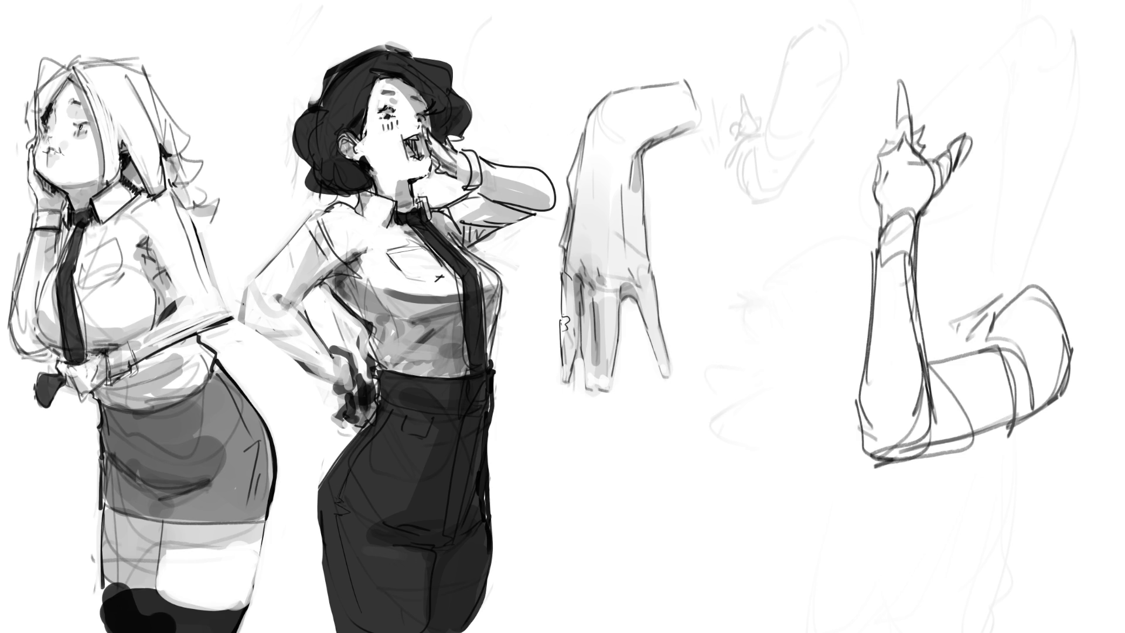
Step: Add dark marks to the waist hand, paint a highlight, and darken its thumb tip
mouse_move(62, 384)
left_mouse_down()
mouse_move(89, 398)
mouse_move(107, 382)
left_mouse_up()
left_click_drag(90, 380, 102, 375)
mouse_move(358, 386)
left_mouse_down()
mouse_move(366, 417)
mouse_move(348, 412)
mouse_move(358, 421)
left_mouse_up()
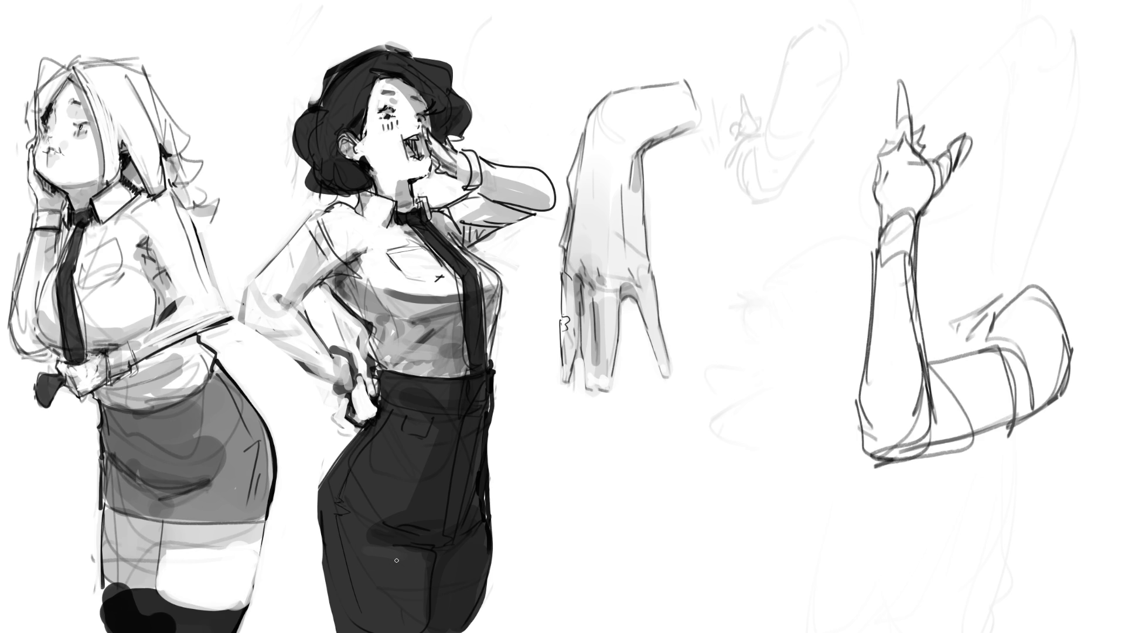
left_click_drag(344, 402, 346, 405)
Step: Ink the raised hand's fingers and mouth-side edge, and blend shading over the cheek
mouse_move(433, 158)
left_mouse_down()
mouse_move(433, 181)
mouse_move(456, 174)
mouse_move(437, 169)
mouse_move(471, 172)
mouse_move(441, 172)
mouse_move(433, 188)
mouse_move(449, 172)
mouse_move(464, 185)
left_mouse_up()
key("ctrl+z")
key("ctrl+z")
left_click_drag(435, 143, 470, 169)
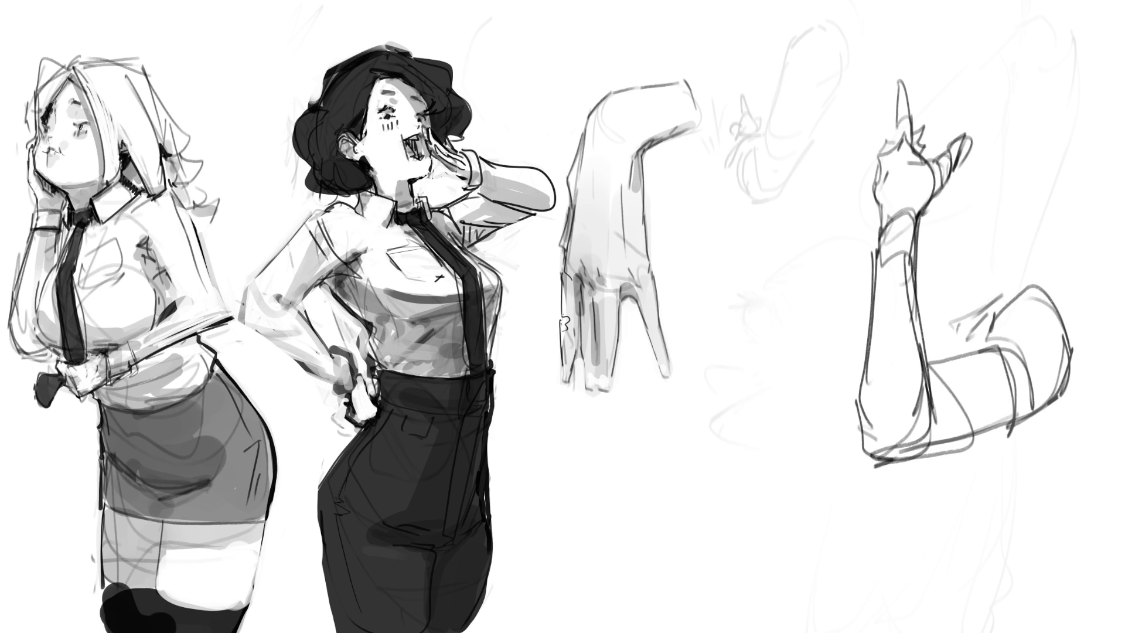
left_click_drag(437, 133, 431, 143)
left_click_drag(431, 139, 427, 149)
mouse_move(426, 146)
left_mouse_down()
mouse_move(446, 155)
mouse_move(456, 170)
mouse_move(439, 147)
mouse_move(455, 181)
left_mouse_up()
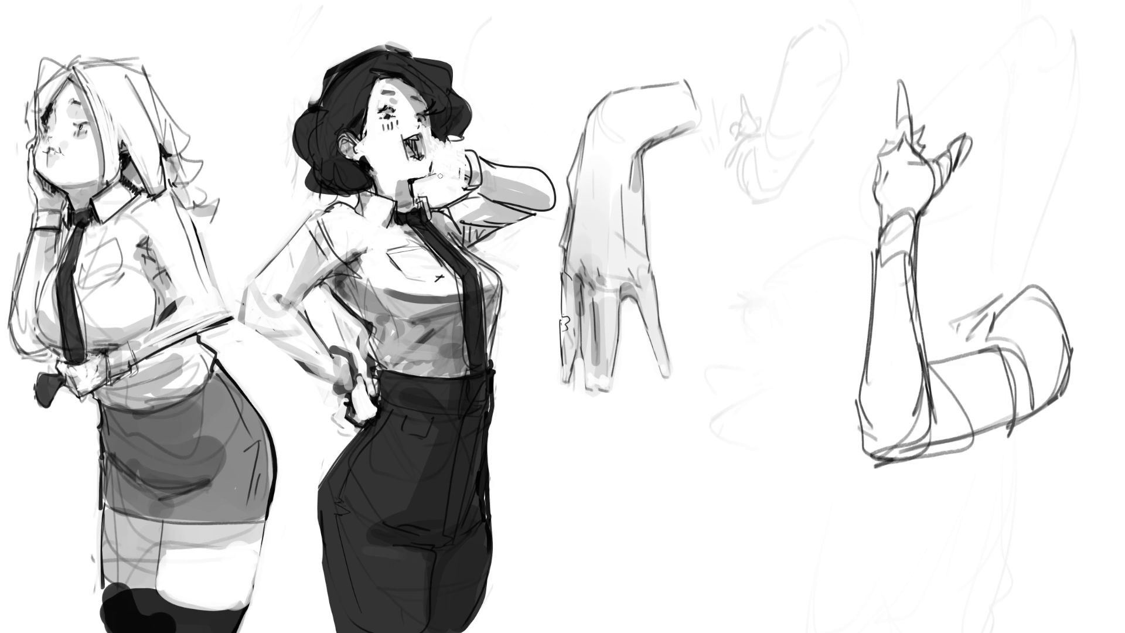
mouse_move(435, 136)
left_mouse_down()
mouse_move(435, 157)
mouse_move(432, 132)
mouse_move(432, 147)
mouse_move(431, 135)
mouse_move(468, 136)
mouse_move(463, 145)
left_mouse_up()
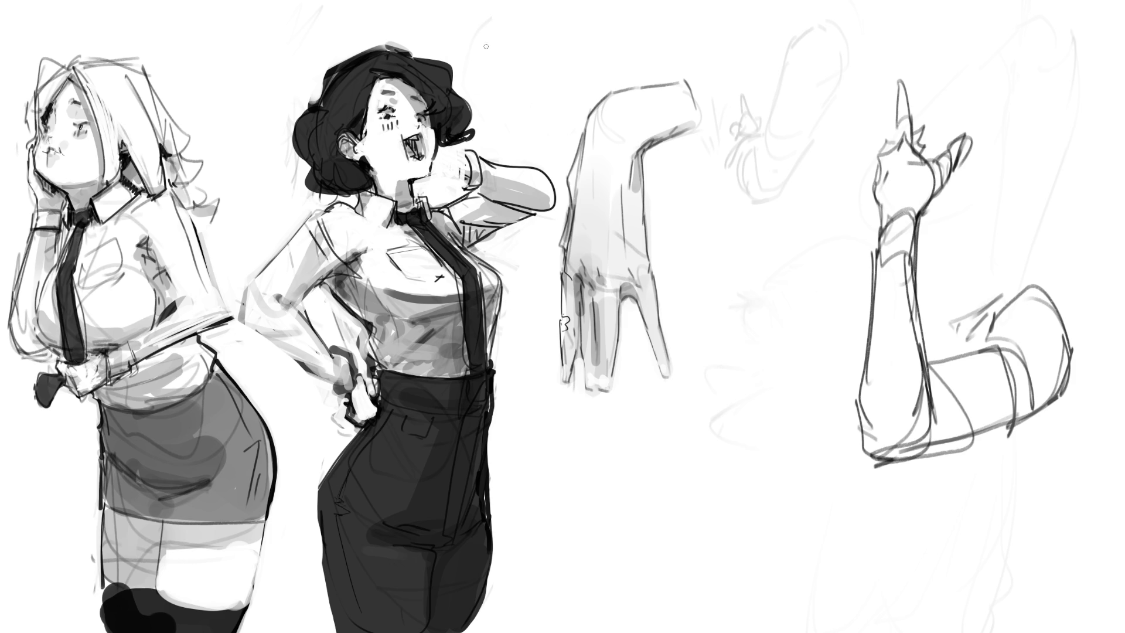
Step: Outline the hand and fingers at the neck, undoing unsuccessful strokes by the cheek
mouse_move(459, 158)
left_mouse_down()
mouse_move(451, 170)
mouse_move(469, 174)
mouse_move(431, 191)
mouse_move(469, 176)
mouse_move(418, 200)
mouse_move(438, 207)
left_mouse_up()
mouse_move(445, 158)
left_mouse_down()
mouse_move(433, 193)
mouse_move(443, 205)
mouse_move(454, 196)
mouse_move(450, 163)
mouse_move(476, 170)
left_mouse_up()
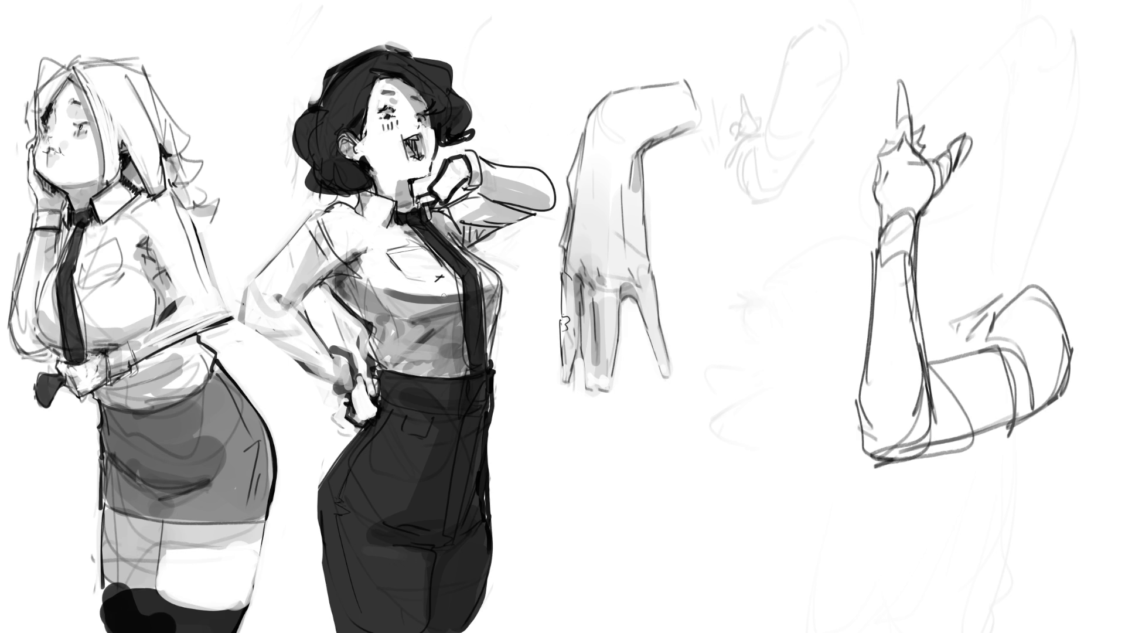
key("ctrl+shift+z")
key("ctrl+z")
key("ctrl+z")
key("ctrl+z")
key("ctrl+z")
key("ctrl+z")
key("ctrl+z")
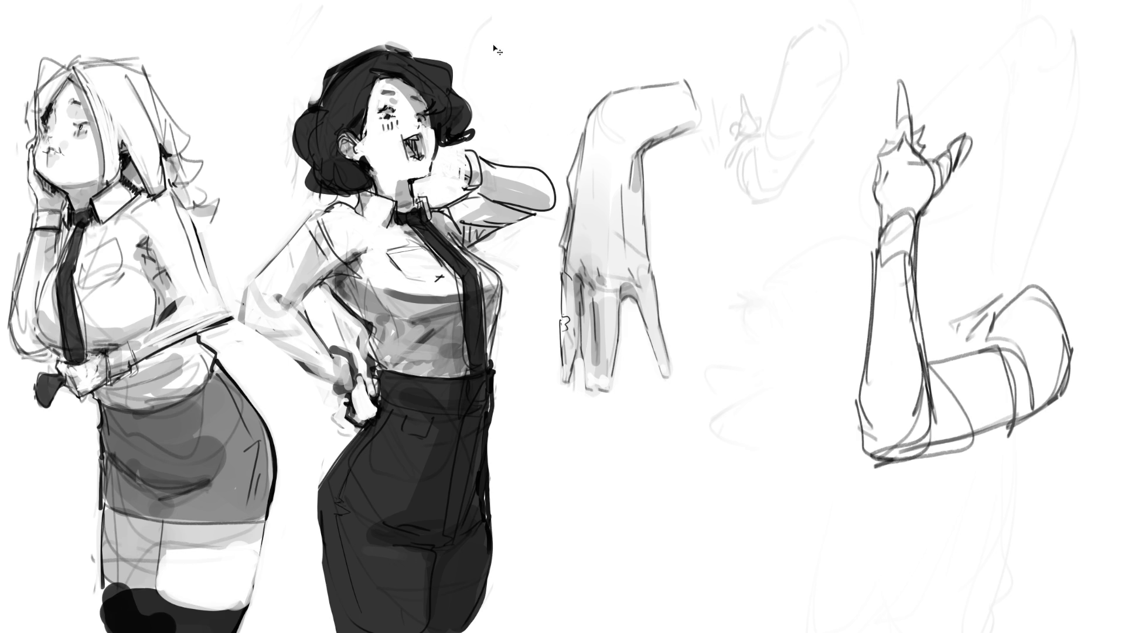
left_click_drag(453, 139, 455, 172)
mouse_move(476, 111)
left_mouse_down()
mouse_move(465, 167)
mouse_move(457, 158)
left_mouse_up()
key("ctrl+z")
key("ctrl+z")
key("ctrl+z")
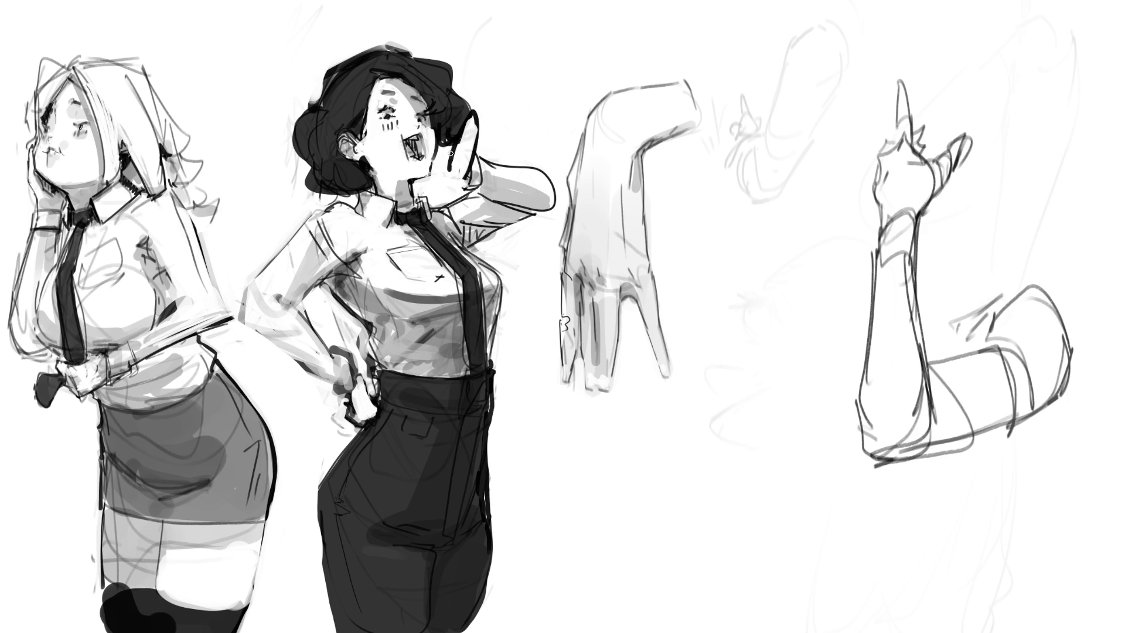
Step: Redraw the raised hand's fingers and shade its lower part
mouse_move(449, 138)
left_mouse_down()
mouse_move(463, 179)
mouse_move(471, 146)
left_mouse_up()
key("ctrl+z")
mouse_move(474, 150)
left_mouse_down()
mouse_move(467, 188)
mouse_move(455, 186)
mouse_move(488, 199)
left_mouse_up()
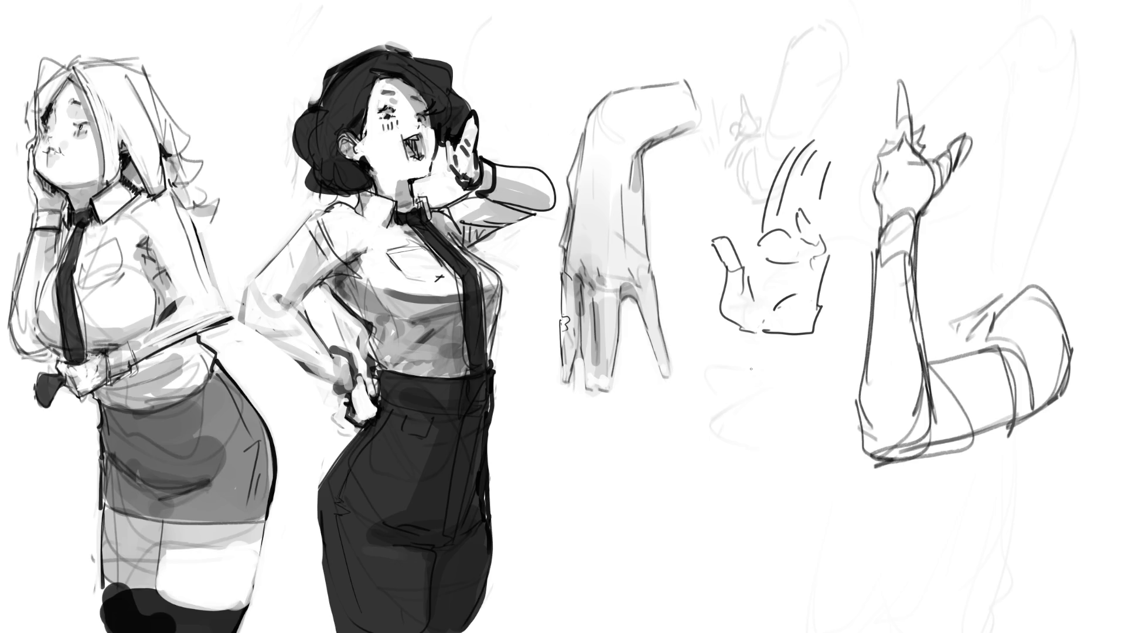
Step: Sketch a new raised-hand study with wrist, cuff and sleeve lines
mouse_move(802, 191)
left_mouse_down()
mouse_move(798, 214)
mouse_move(830, 252)
left_mouse_up()
left_click_drag(804, 215, 811, 239)
mouse_move(762, 332)
left_mouse_down()
mouse_move(828, 343)
mouse_move(831, 320)
mouse_move(844, 318)
mouse_move(867, 337)
left_mouse_up()
left_click_drag(828, 354, 867, 341)
left_click_drag(777, 336, 851, 368)
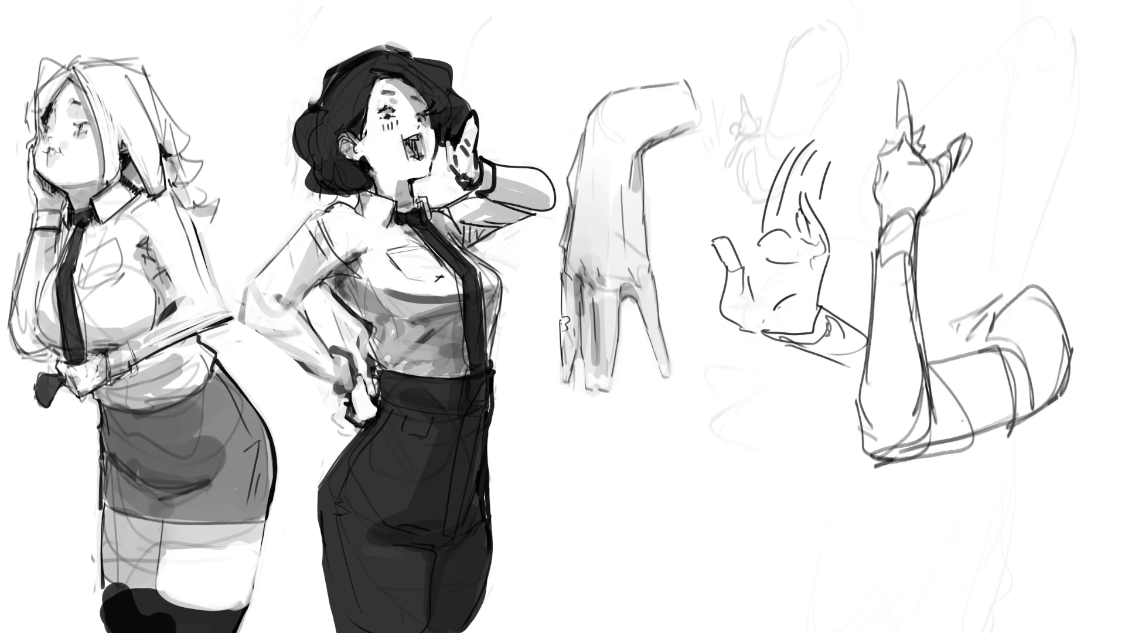
mouse_move(825, 291)
left_mouse_down()
mouse_move(828, 336)
mouse_move(817, 341)
mouse_move(884, 345)
left_mouse_up()
left_click_drag(766, 332, 816, 359)
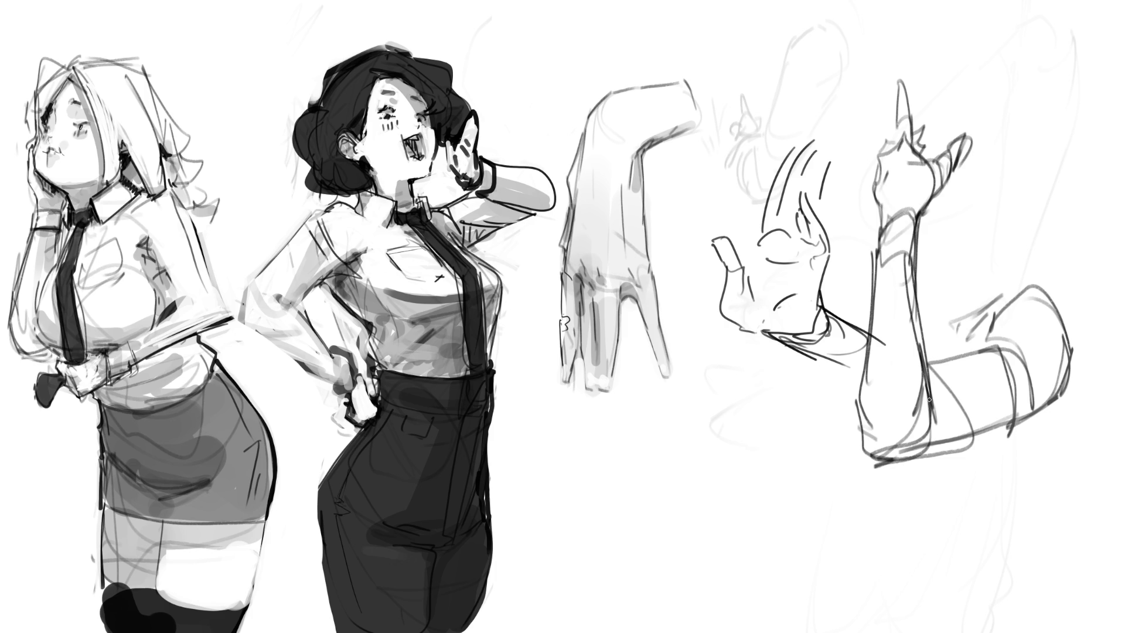
Step: Erase the faint old sketch lines above the new hand with a larger brush
key("bracketright")
key("bracketright")
key("bracketright")
mouse_move(740, 176)
left_mouse_down()
mouse_move(756, 117)
mouse_move(821, 96)
mouse_move(756, 123)
mouse_move(836, 152)
mouse_move(871, 146)
mouse_move(901, 166)
left_mouse_up()
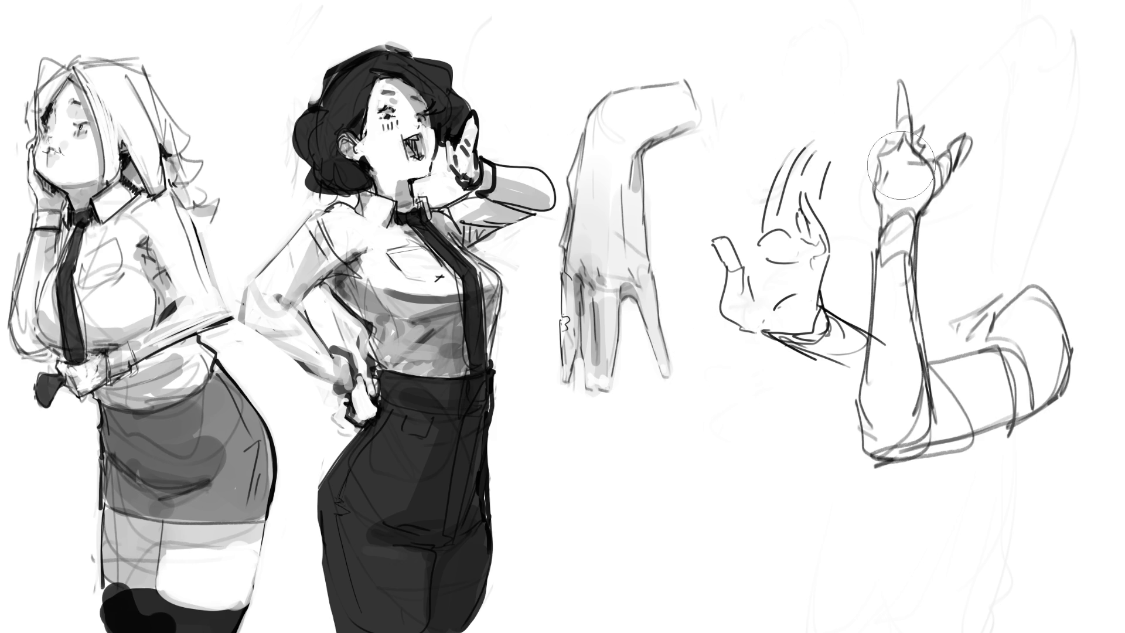
key("e")
left_click(775, 231)
Step: Rework the middle hand's left edge and fingertip shading, undoing unsuccessful strokes
key("ctrl+z")
mouse_move(753, 235)
left_mouse_down()
mouse_move(785, 148)
mouse_move(820, 134)
mouse_move(824, 220)
left_mouse_up()
key("ctrl+z")
key("ctrl+z")
key("ctrl+z")
key("ctrl+z")
key("ctrl+z")
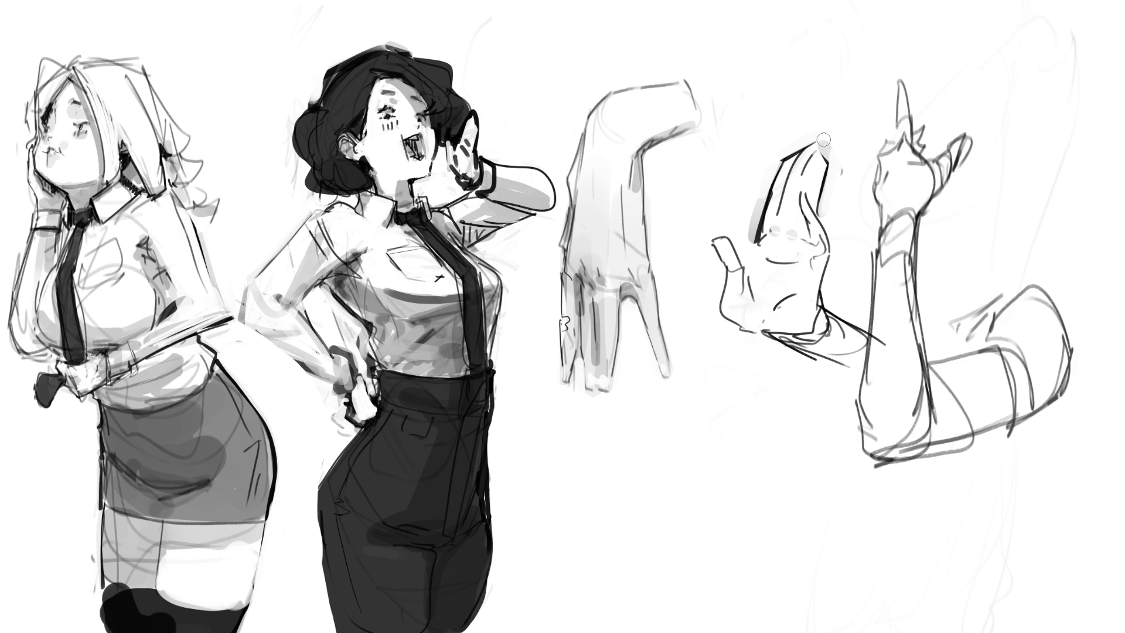
left_click(812, 141)
key("ctrl+z")
left_click_drag(826, 152, 823, 210)
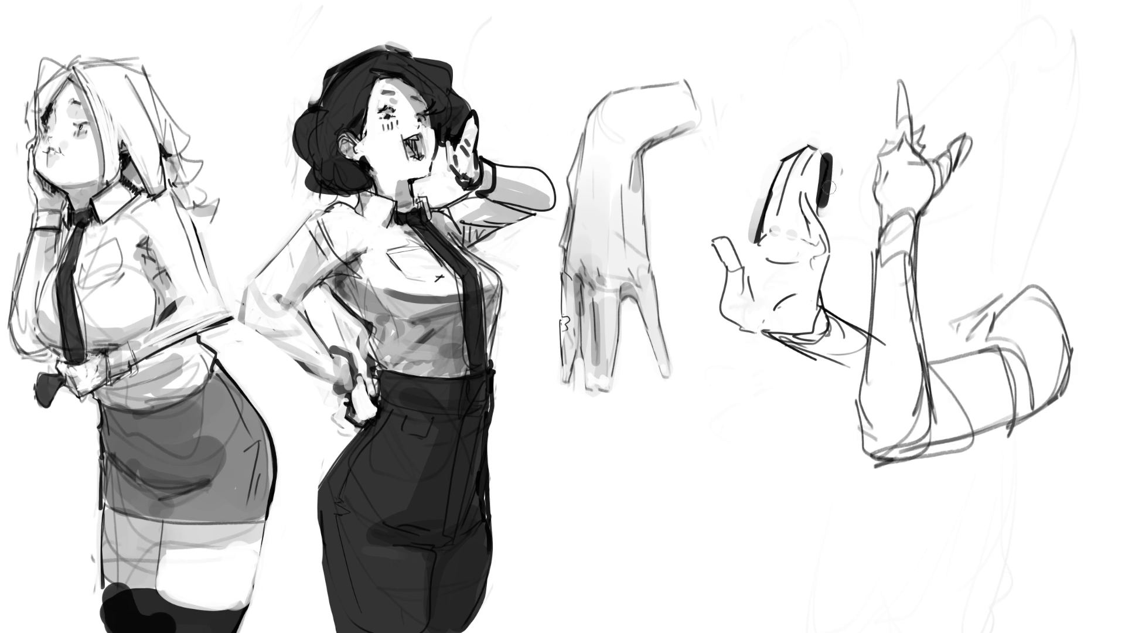
key("ctrl+z")
key("ctrl+z")
left_click_drag(787, 147, 757, 207)
key("ctrl+z")
key("ctrl+z")
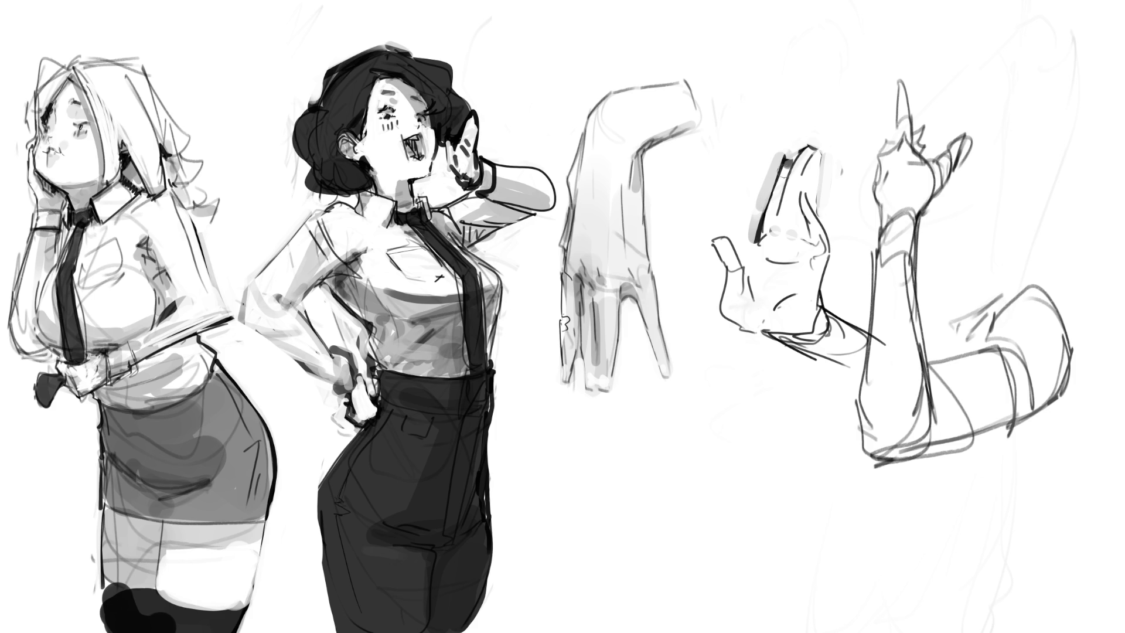
left_click_drag(790, 149, 783, 173)
key("ctrl+z")
Step: Add a thumbnail, redraw the hand's left edge, and start a pointed sketch above it
mouse_move(717, 234)
left_mouse_down()
mouse_move(710, 251)
mouse_move(721, 263)
mouse_move(745, 249)
left_mouse_up()
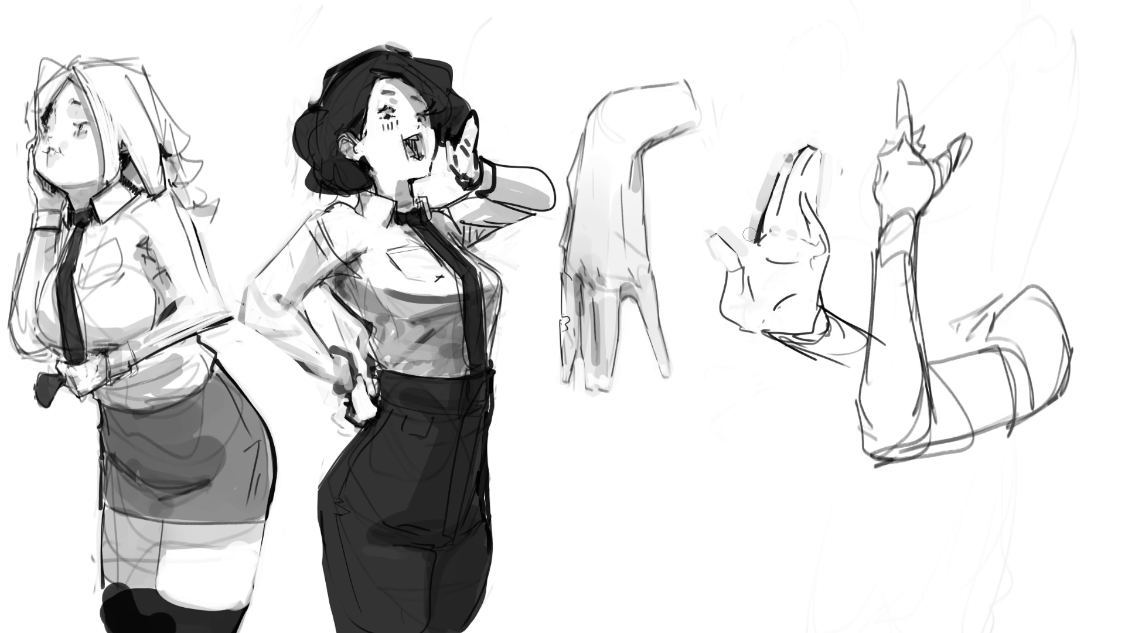
mouse_move(718, 240)
left_mouse_down()
mouse_move(731, 258)
mouse_move(756, 257)
left_mouse_up()
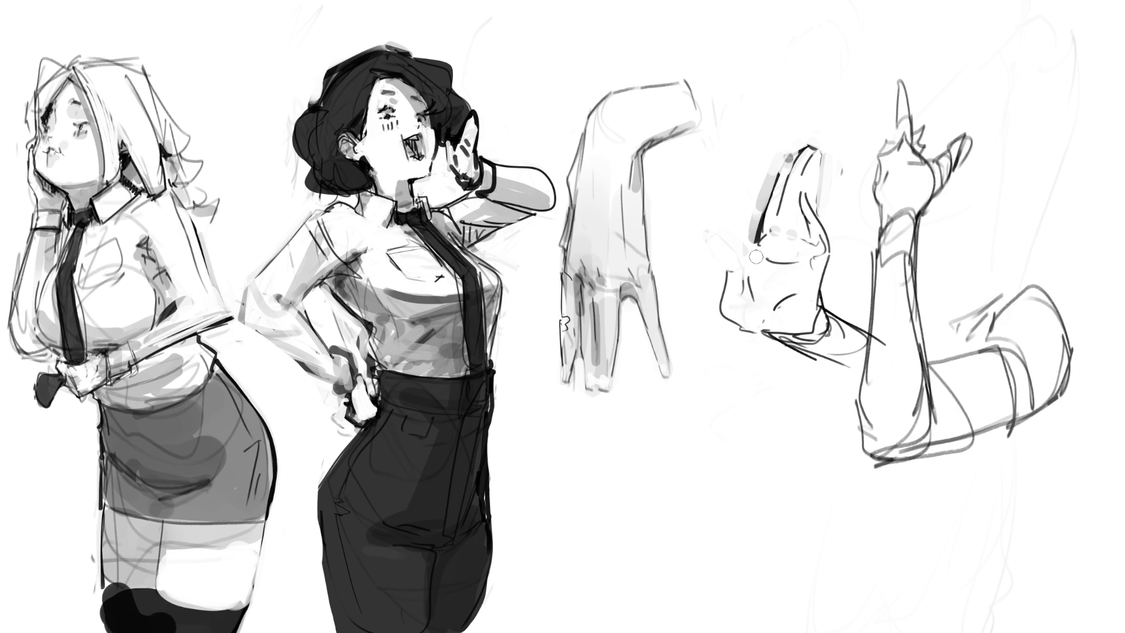
left_click_drag(722, 262, 720, 301)
mouse_move(718, 247)
left_mouse_down()
mouse_move(710, 256)
mouse_move(729, 257)
mouse_move(722, 246)
mouse_move(720, 304)
left_mouse_up()
left_click_drag(737, 258, 736, 296)
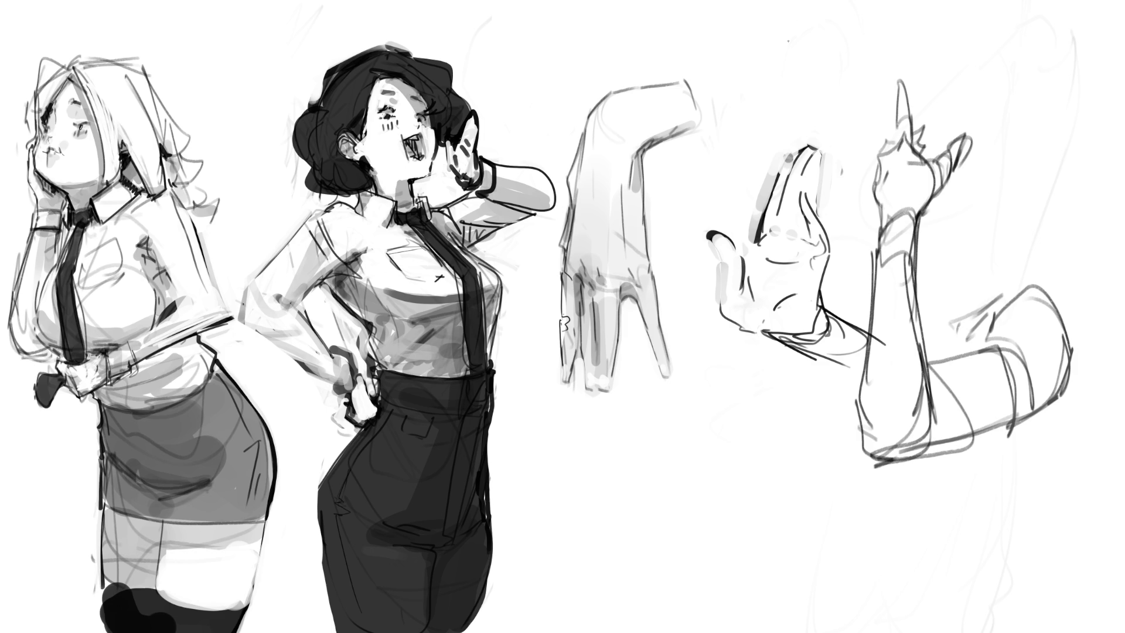
mouse_move(795, 89)
left_mouse_down()
mouse_move(797, 58)
mouse_move(827, 11)
mouse_move(841, 21)
mouse_move(847, 74)
mouse_move(836, 103)
left_mouse_up()
mouse_move(847, 57)
left_mouse_down()
mouse_move(835, 113)
mouse_move(788, 85)
mouse_move(770, 54)
mouse_move(827, 61)
left_mouse_up()
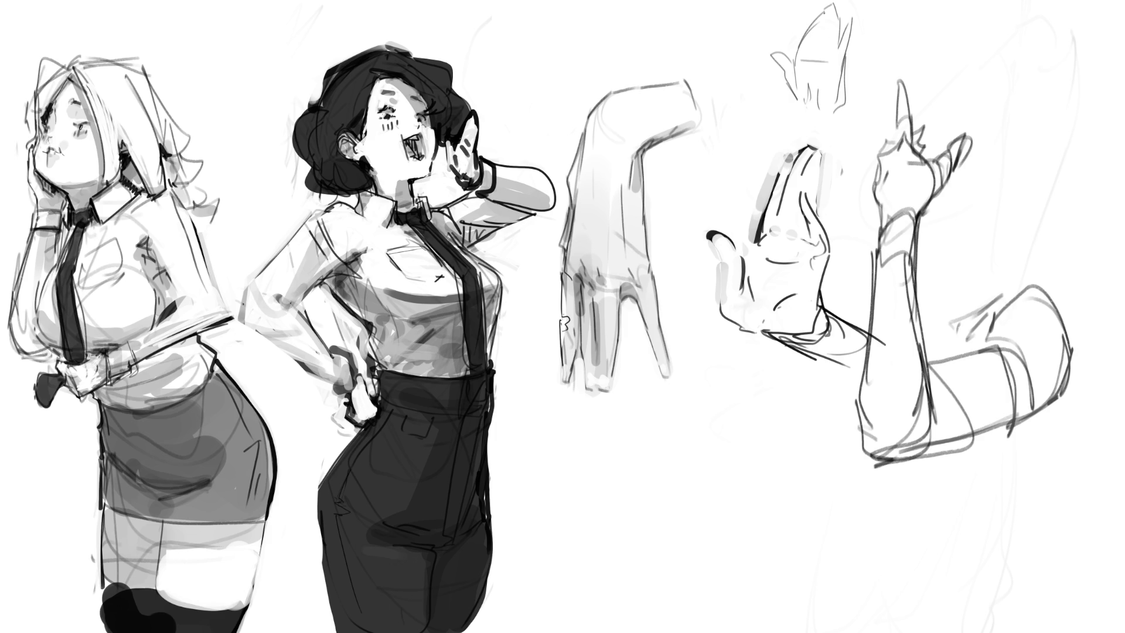
Step: Draw a base line and short strokes beneath and right of the pointed sketch
left_click_drag(805, 109, 856, 117)
left_click_drag(847, 94, 858, 117)
left_click_drag(854, 94, 878, 108)
Step: Draw the forearm and hand outline with pointed fingertips reaching down-left
mouse_move(756, 413)
left_mouse_down()
mouse_move(765, 431)
mouse_move(757, 382)
mouse_move(758, 434)
mouse_move(785, 454)
left_mouse_up()
left_click_drag(802, 378, 799, 443)
mouse_move(798, 438)
left_mouse_down()
mouse_move(782, 471)
mouse_move(756, 419)
left_mouse_up()
mouse_move(756, 420)
left_mouse_down()
mouse_move(710, 472)
mouse_move(790, 464)
mouse_move(723, 518)
left_mouse_up()
mouse_move(715, 456)
left_mouse_down()
mouse_move(700, 496)
mouse_move(737, 521)
mouse_move(690, 554)
left_mouse_up()
mouse_move(666, 514)
left_mouse_down()
mouse_move(700, 488)
mouse_move(703, 508)
mouse_move(696, 467)
mouse_move(644, 490)
mouse_move(715, 459)
left_mouse_up()
Step: Redraw the thumb, the forearm's inner edge with cuff, and the wrist's right edge
mouse_move(755, 415)
left_mouse_down()
mouse_move(730, 444)
mouse_move(706, 448)
mouse_move(721, 451)
left_mouse_up()
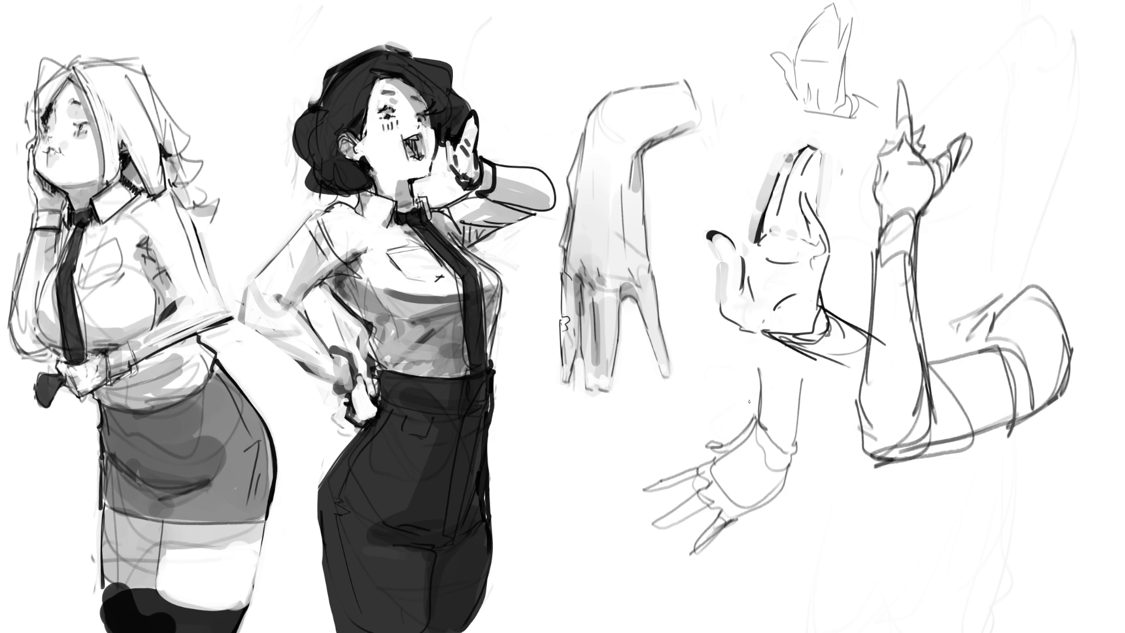
key("ctrl+z")
key("ctrl+z")
key("ctrl+z")
mouse_move(706, 443)
left_mouse_down()
mouse_move(721, 450)
mouse_move(764, 422)
left_mouse_up()
left_click_drag(763, 355, 764, 427)
mouse_move(764, 425)
left_mouse_down()
mouse_move(787, 454)
mouse_move(774, 483)
mouse_move(729, 520)
left_mouse_up()
left_click_drag(788, 469, 714, 527)
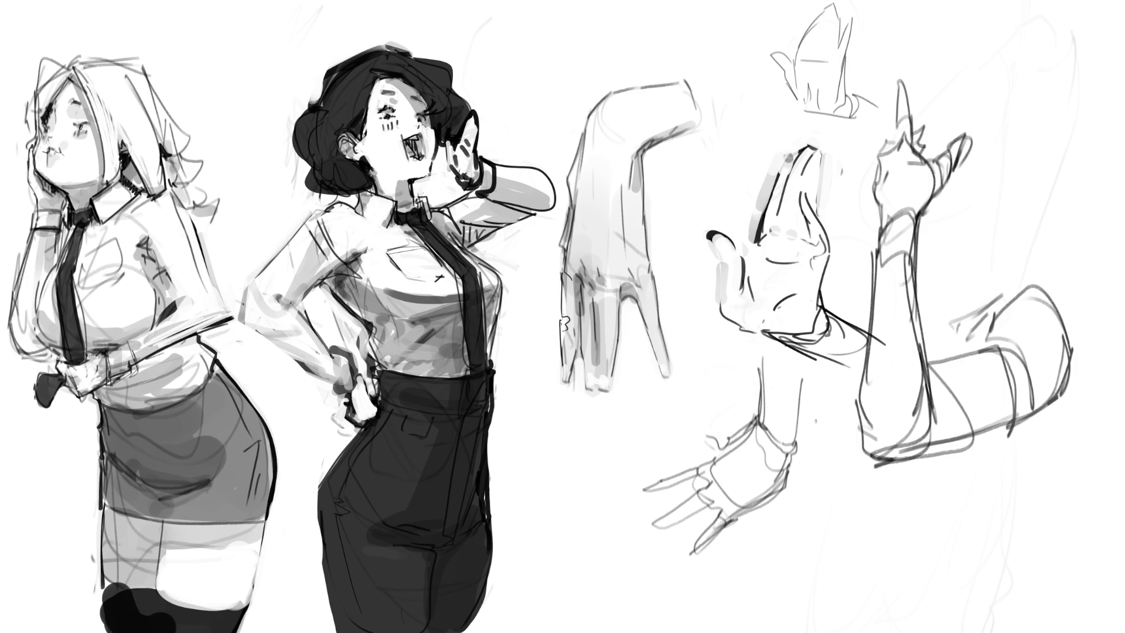
Step: Sketch a small hand with thumb and finger detail plus forearm lines under the bent arm
mouse_move(964, 526)
left_mouse_down()
mouse_move(962, 515)
mouse_move(1014, 561)
mouse_move(982, 563)
mouse_move(967, 580)
mouse_move(987, 600)
mouse_move(1026, 587)
mouse_move(1022, 542)
mouse_move(964, 497)
left_mouse_up()
left_click_drag(984, 440, 966, 510)
mouse_move(980, 463)
left_mouse_down()
mouse_move(973, 520)
mouse_move(979, 485)
left_mouse_up()
mouse_move(1001, 439)
left_mouse_down()
mouse_move(999, 526)
mouse_move(1007, 510)
mouse_move(1024, 535)
mouse_move(1004, 548)
left_mouse_up()
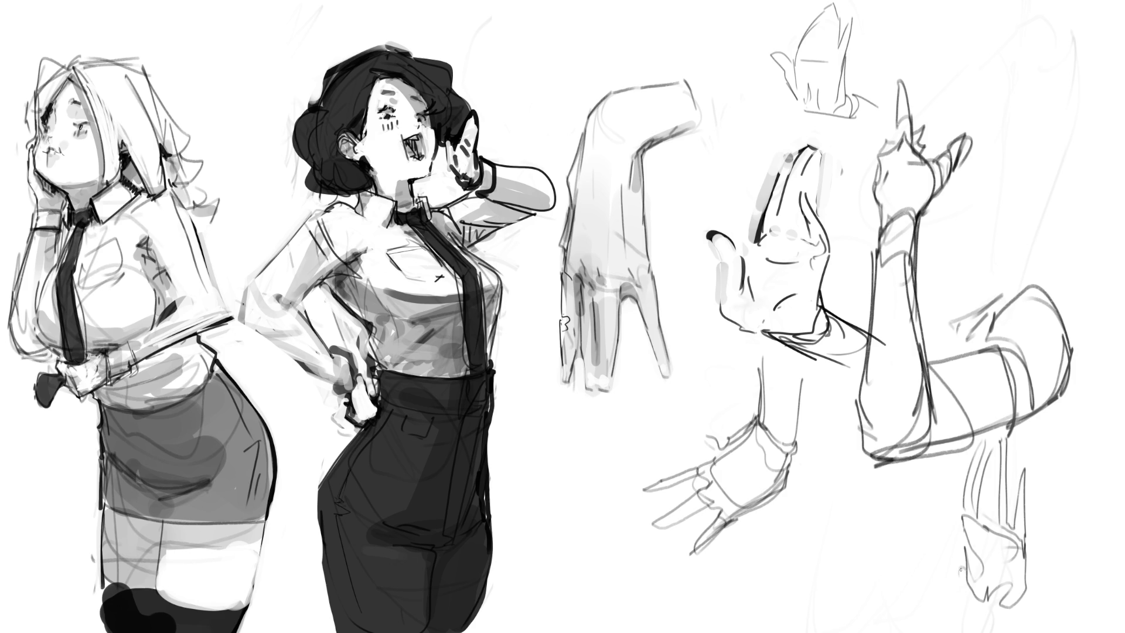
mouse_move(937, 520)
left_mouse_down()
mouse_move(950, 550)
mouse_move(959, 544)
left_mouse_up()
mouse_move(946, 544)
left_mouse_down()
mouse_move(964, 583)
mouse_move(969, 564)
left_mouse_up()
mouse_move(973, 571)
left_mouse_down()
mouse_move(987, 600)
mouse_move(987, 580)
left_mouse_up()
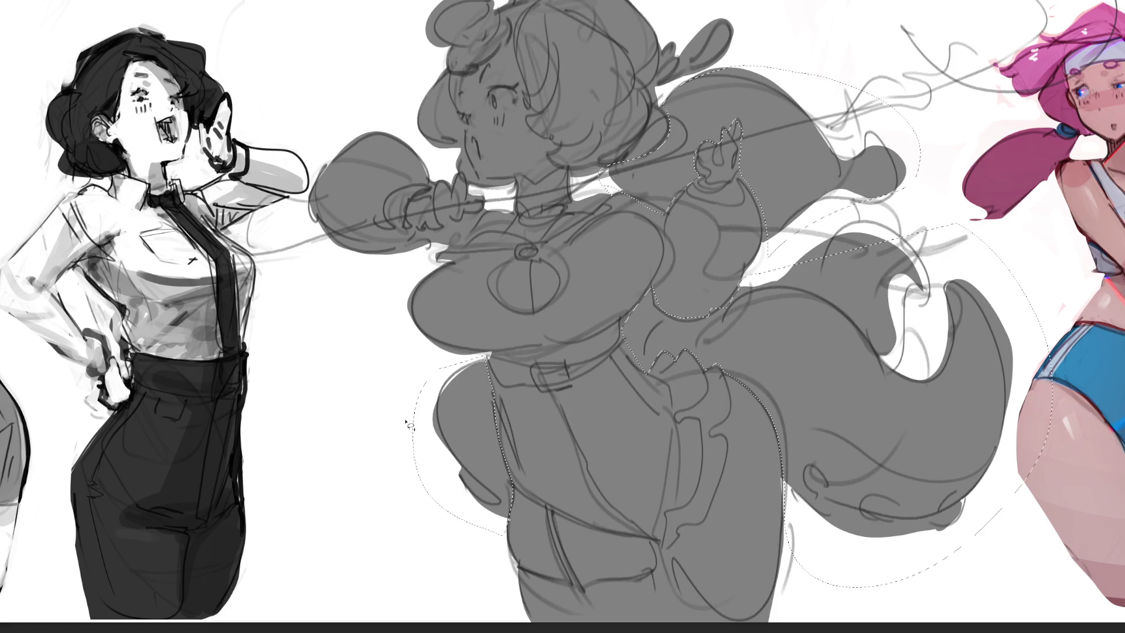
Step: Brush a light skin tone over the central figure's face and legs
left_click_drag(435, 361, 438, 357)
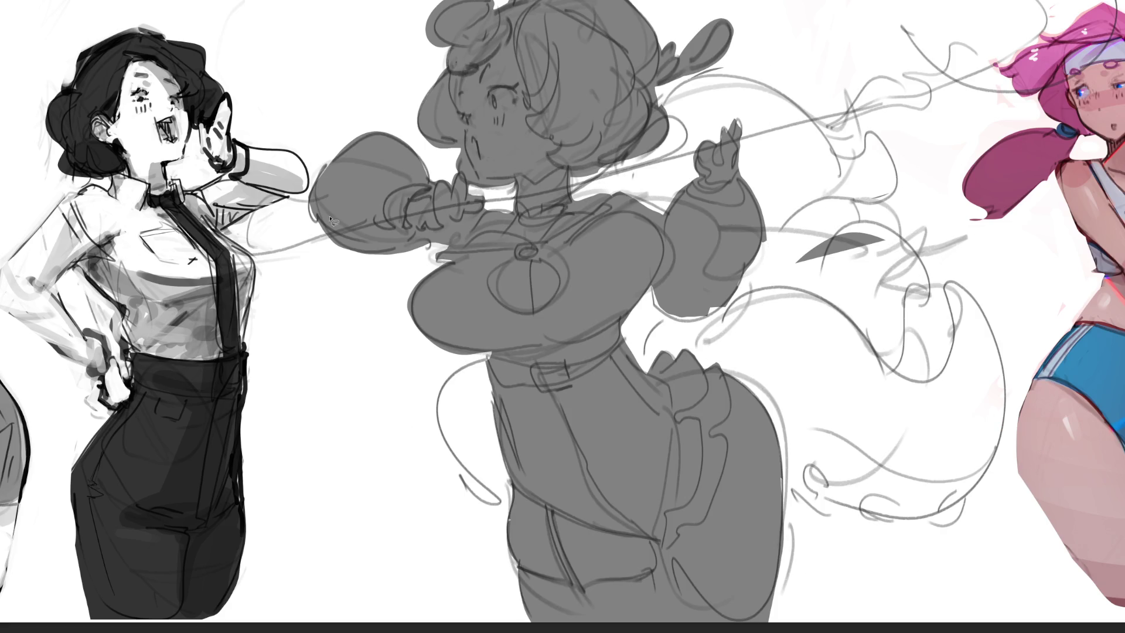
mouse_move(943, 294)
left_mouse_down()
mouse_move(885, 232)
mouse_move(805, 255)
mouse_move(864, 315)
mouse_move(920, 310)
mouse_move(907, 283)
left_mouse_up()
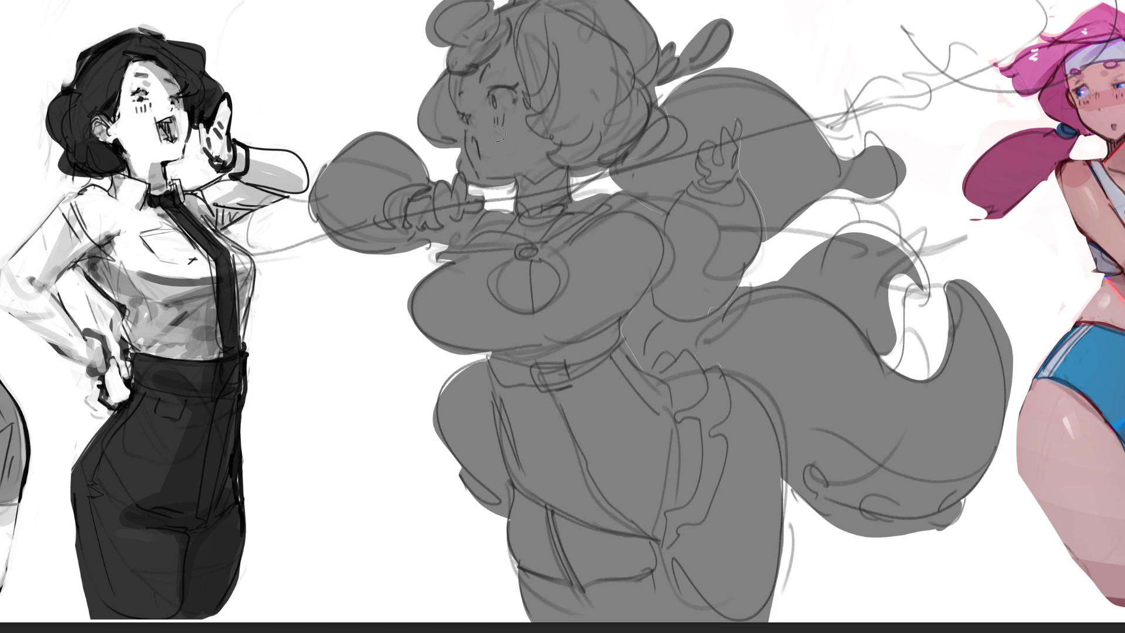
mouse_move(501, 82)
left_mouse_down()
mouse_move(498, 64)
mouse_move(518, 144)
mouse_move(510, 117)
mouse_move(480, 135)
mouse_move(528, 105)
mouse_move(526, 153)
mouse_move(545, 176)
mouse_move(551, 117)
mouse_move(533, 210)
mouse_move(438, 203)
mouse_move(498, 276)
mouse_move(544, 270)
mouse_move(527, 293)
mouse_move(596, 217)
mouse_move(738, 247)
mouse_move(667, 234)
mouse_move(525, 254)
left_mouse_up()
mouse_move(726, 410)
left_mouse_down()
mouse_move(732, 562)
mouse_move(703, 574)
mouse_move(537, 515)
mouse_move(592, 562)
mouse_move(703, 410)
mouse_move(752, 473)
left_mouse_up()
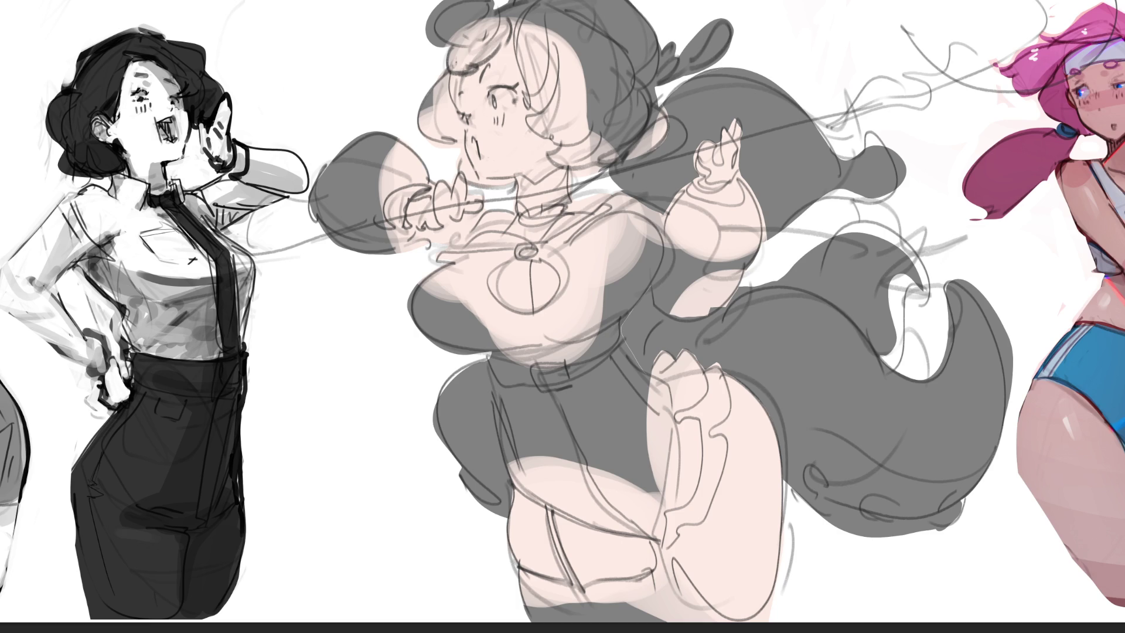
left_click(621, 339)
Step: Lasso the skirt and stockings and fill them solid black
mouse_move(535, 373)
left_mouse_down()
mouse_move(492, 368)
mouse_move(500, 437)
mouse_move(515, 495)
mouse_move(544, 508)
mouse_move(568, 576)
mouse_move(510, 594)
mouse_move(667, 621)
mouse_move(652, 570)
mouse_move(585, 589)
mouse_move(562, 550)
mouse_move(557, 516)
mouse_move(657, 540)
mouse_move(676, 460)
mouse_move(668, 401)
mouse_move(628, 355)
left_mouse_up()
left_click_drag(632, 390, 504, 410)
left_click_drag(575, 492, 585, 592)
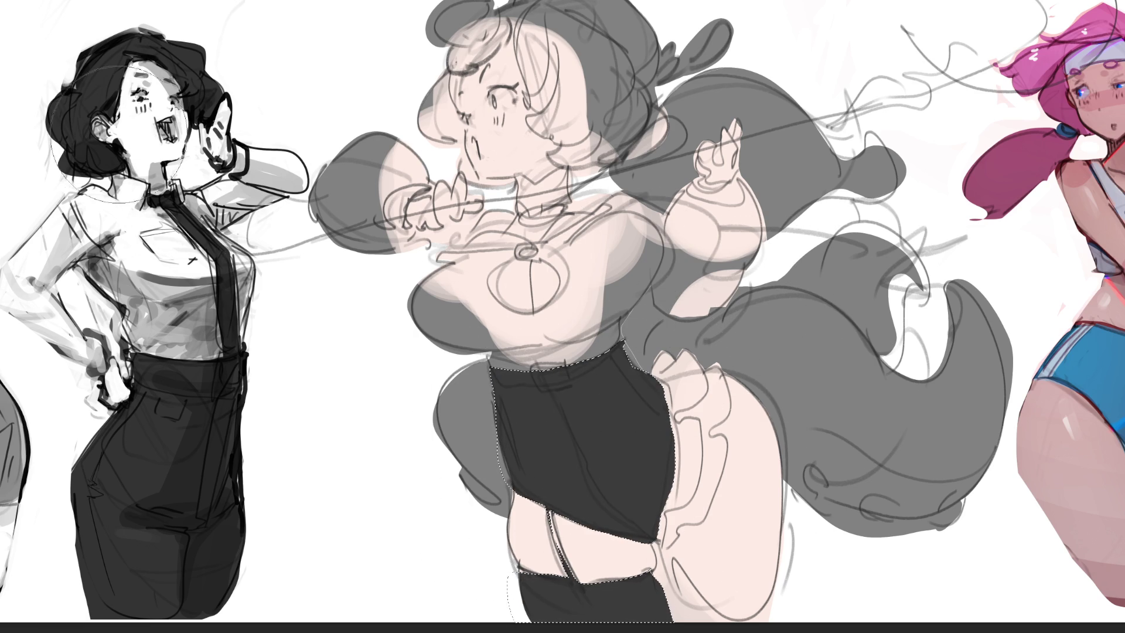
Step: Clear the selection and paint dark cuffs on both of the central figure's wrists
key("ctrl+d")
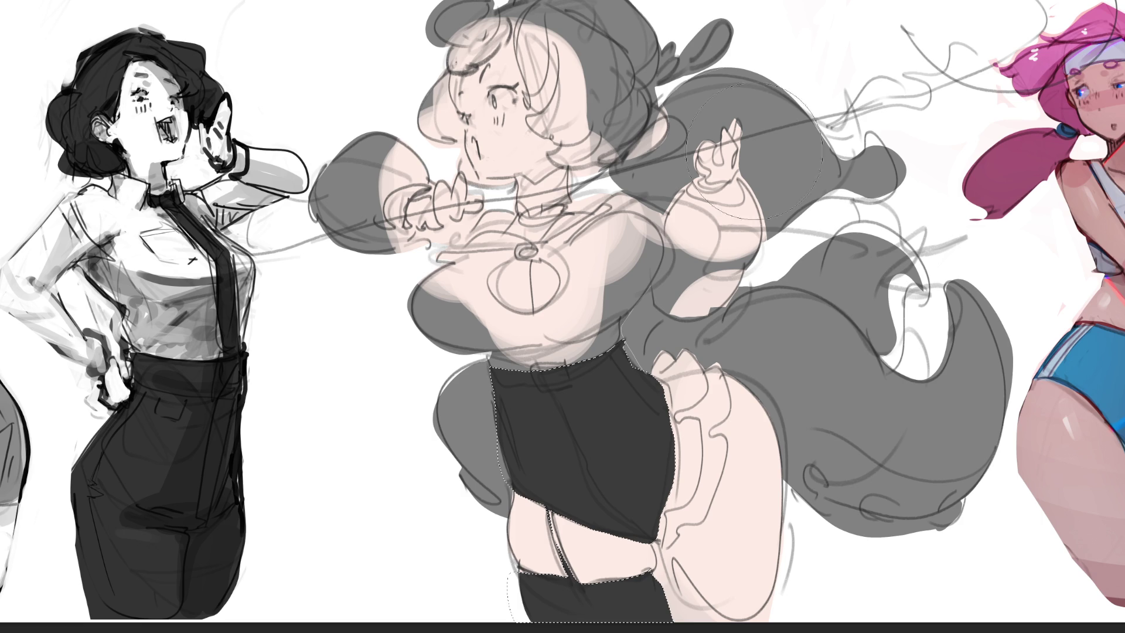
key("ctrl+shift+a")
key("ctrl+d")
mouse_move(721, 174)
left_mouse_down()
mouse_move(727, 190)
mouse_move(703, 197)
mouse_move(732, 199)
mouse_move(734, 188)
mouse_move(688, 196)
mouse_move(742, 227)
left_mouse_up()
key("ctrl+z")
key("ctrl+z")
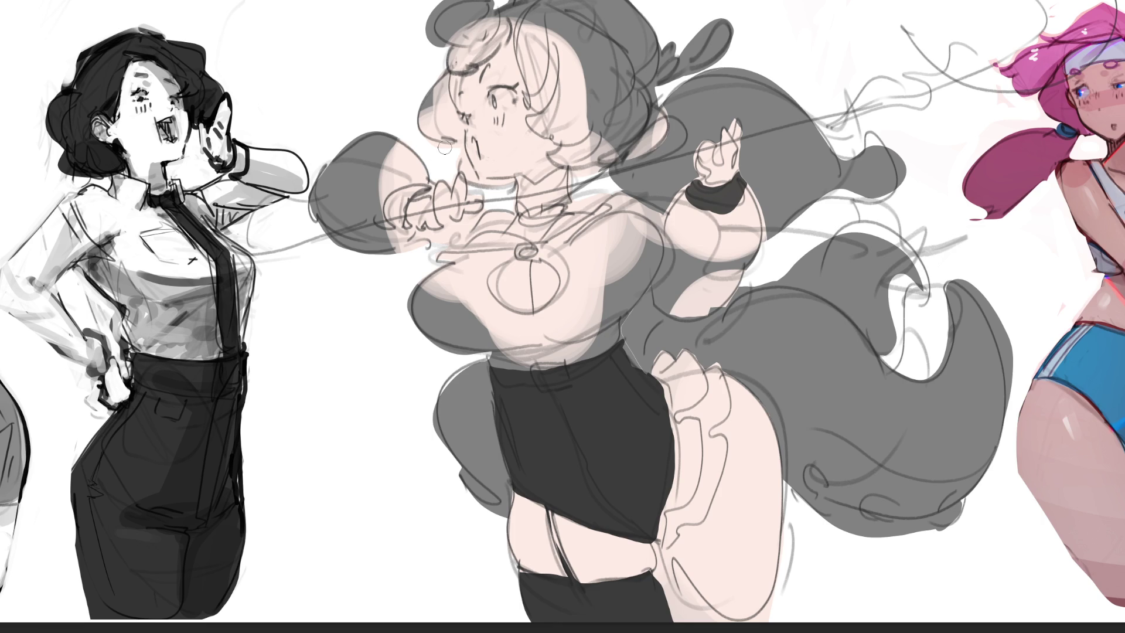
mouse_move(432, 190)
left_mouse_down()
mouse_move(396, 226)
mouse_move(425, 189)
mouse_move(409, 191)
left_mouse_up()
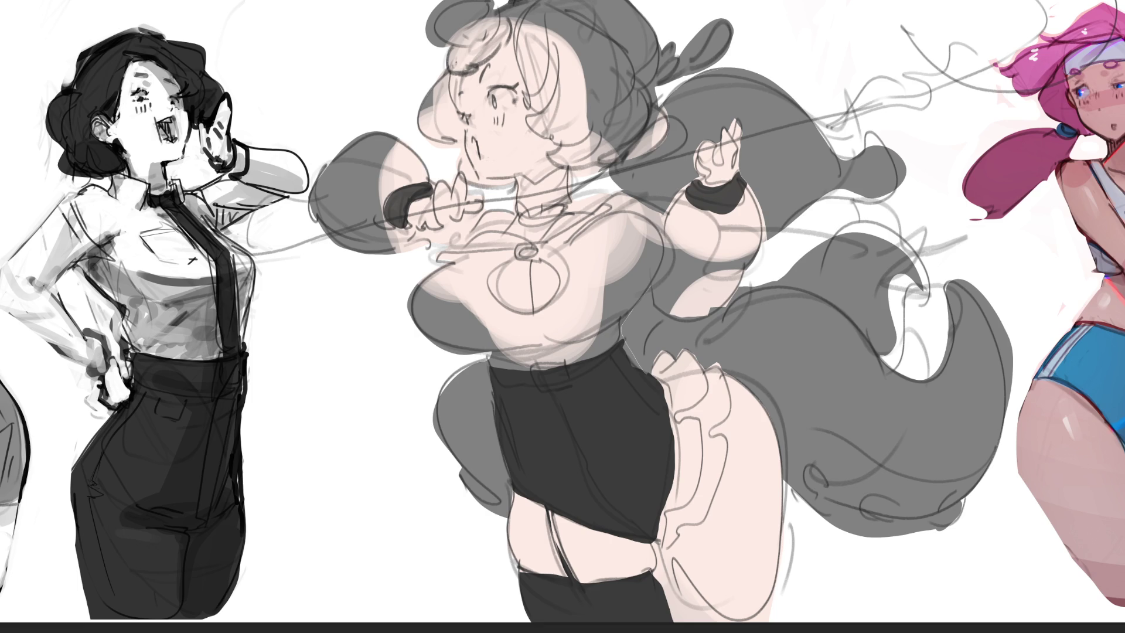
Step: Paint a dark bun atop the head and undo the stray grey stroke beside it
mouse_move(568, 2)
left_mouse_down()
mouse_move(560, 5)
mouse_move(612, 29)
mouse_move(608, 15)
mouse_move(639, 23)
mouse_move(636, 36)
mouse_move(592, 17)
mouse_move(640, 30)
mouse_move(628, 17)
mouse_move(657, 76)
mouse_move(617, 48)
mouse_move(668, 62)
left_mouse_up()
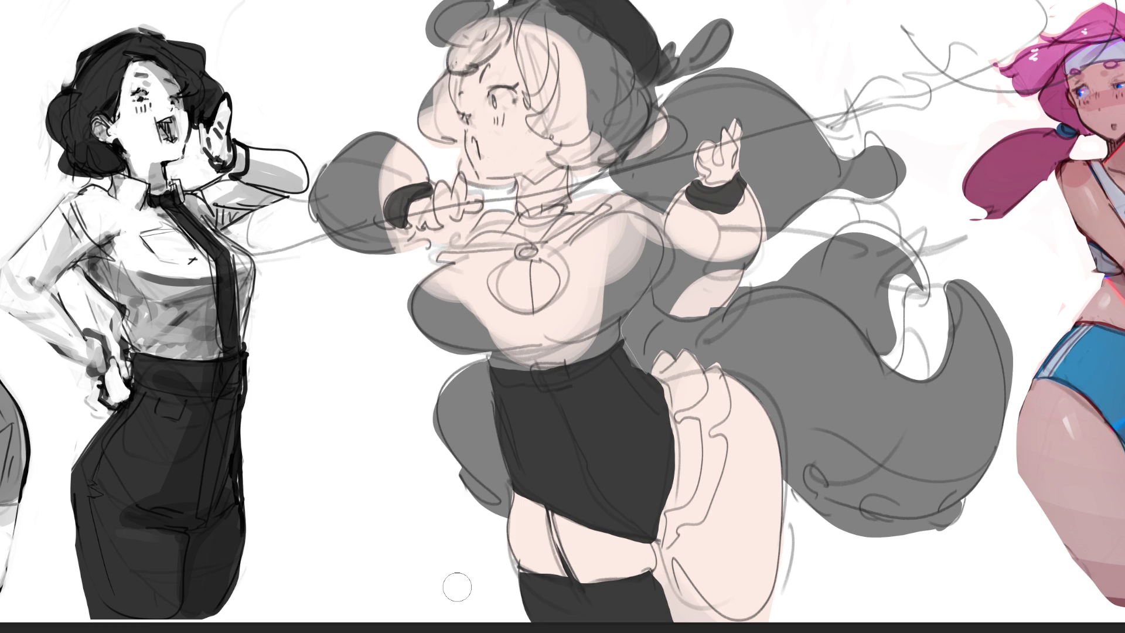
key("ctrl+z")
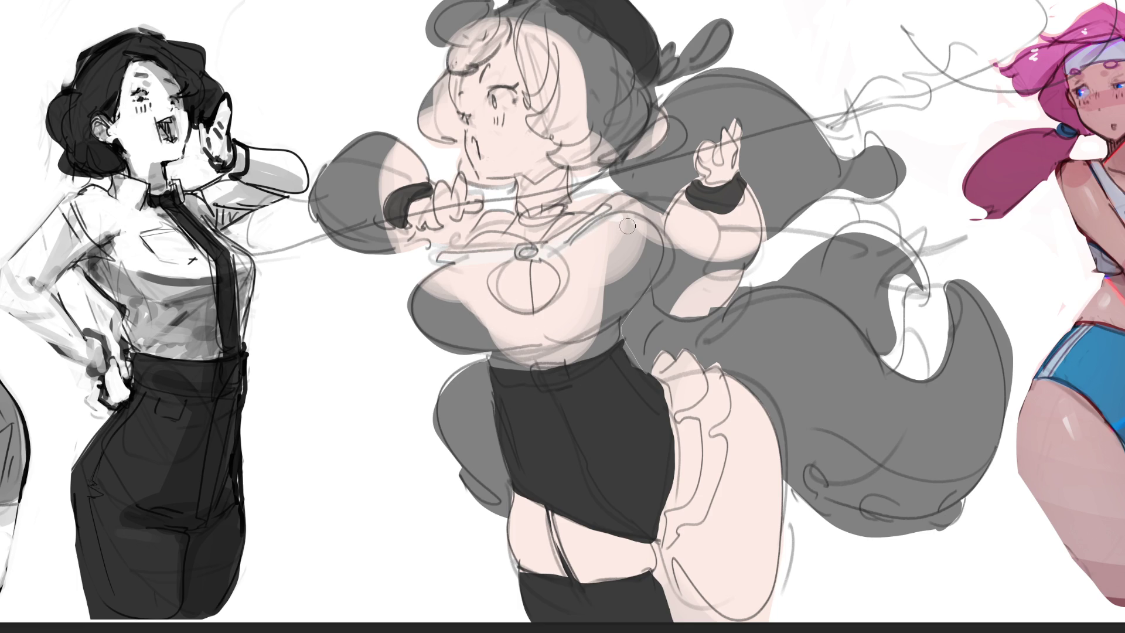
Step: Paint pale skin tone over the grey chest, neck and left sleeve, then dot a dark pendant on the collar
mouse_move(609, 206)
left_mouse_down()
mouse_move(674, 244)
mouse_move(679, 220)
mouse_move(732, 223)
mouse_move(662, 293)
mouse_move(739, 252)
mouse_move(667, 268)
mouse_move(586, 246)
mouse_move(577, 270)
mouse_move(621, 293)
mouse_move(545, 340)
mouse_move(515, 343)
mouse_move(510, 328)
mouse_move(560, 319)
mouse_move(468, 311)
mouse_move(474, 269)
mouse_move(434, 328)
mouse_move(404, 305)
left_mouse_up()
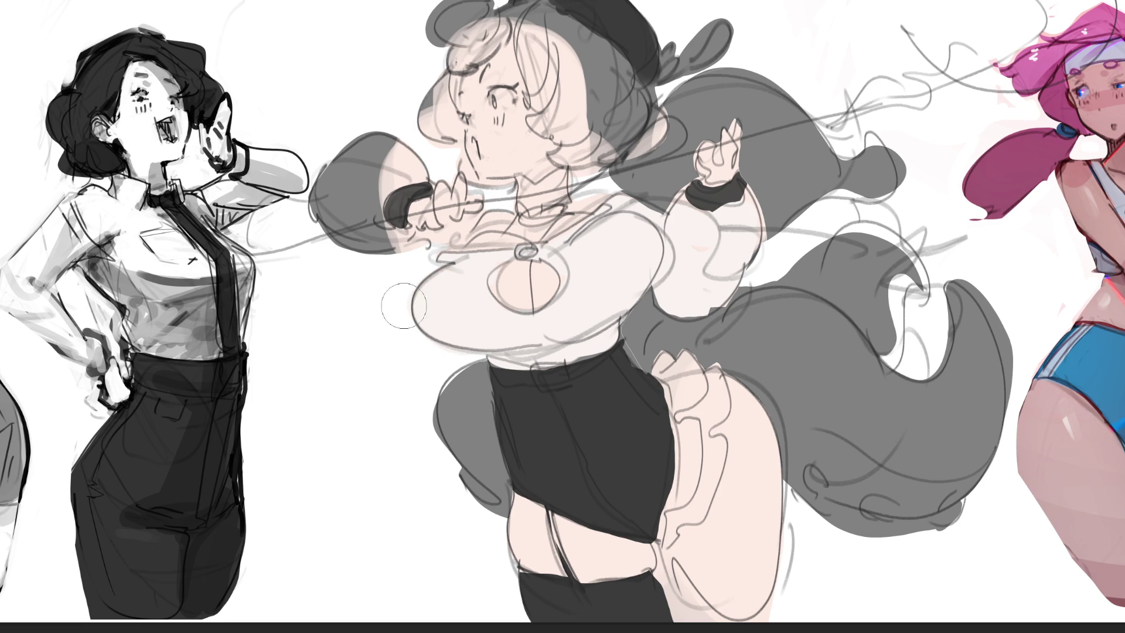
key("bracketleft")
key("bracketleft")
key("bracketleft")
left_click_drag(570, 218, 578, 199)
mouse_move(422, 167)
left_mouse_down()
mouse_move(381, 173)
mouse_move(388, 125)
mouse_move(367, 232)
mouse_move(409, 249)
mouse_move(385, 262)
left_mouse_up()
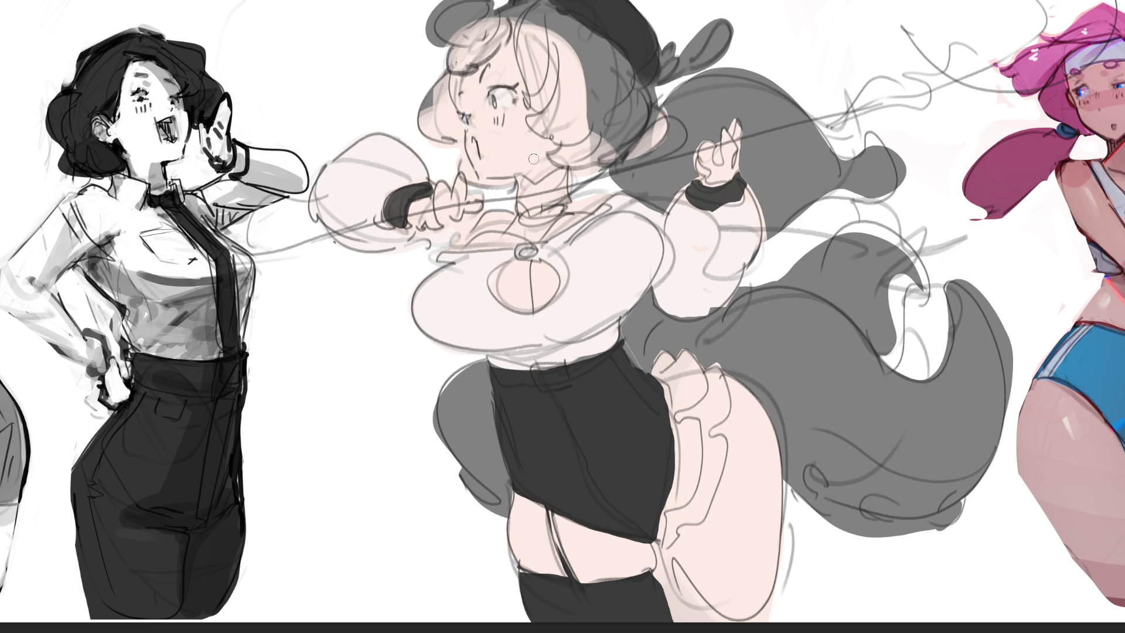
left_click(517, 223)
Step: Paint a dark bow on the collar and sample the skirt's black colour
left_click_drag(516, 223, 542, 229)
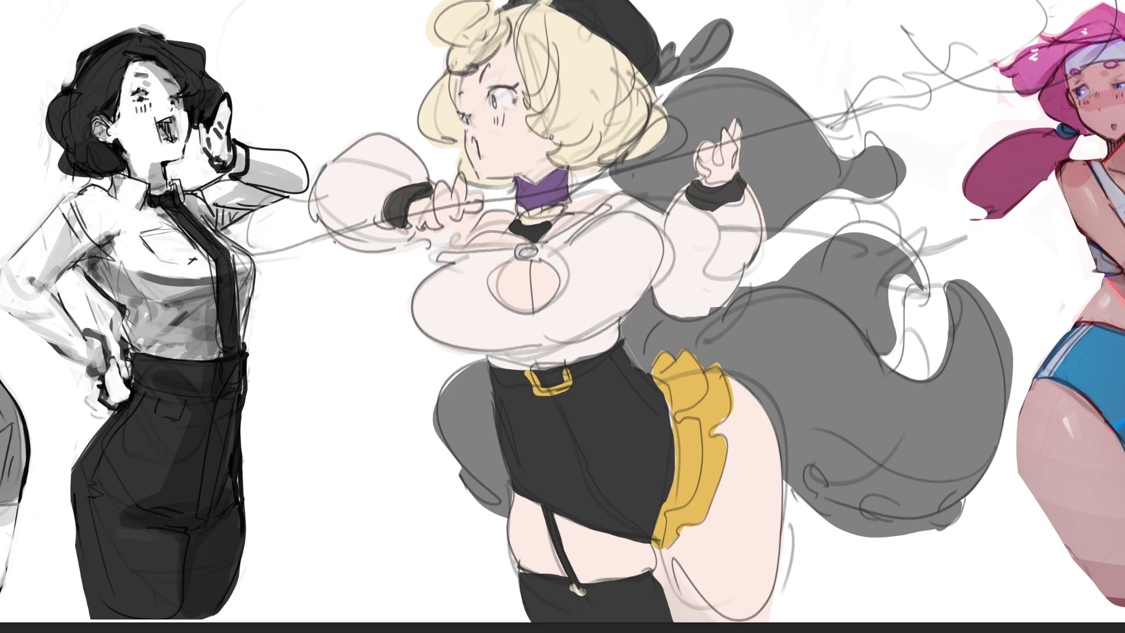
left_click(624, 426, "alt")
Step: Add dark strokes on the shoulder and chest and colour the grey eye magenta-pink
left_click_drag(628, 197, 612, 207)
left_click_drag(452, 226, 441, 243)
left_click_drag(494, 94, 497, 103)
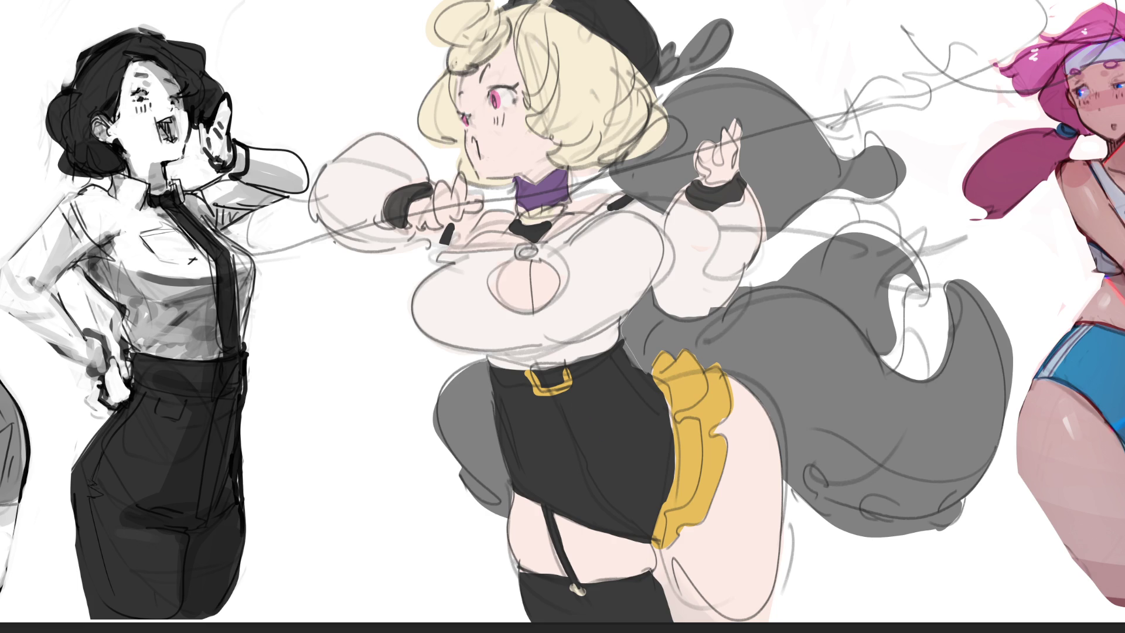
Step: Draw black hair lines: a spiral on the bun, a curl below it, and several curving strands
left_click_drag(441, 39, 451, 21)
mouse_move(449, 47)
left_mouse_down()
mouse_move(475, 64)
mouse_move(451, 136)
left_mouse_up()
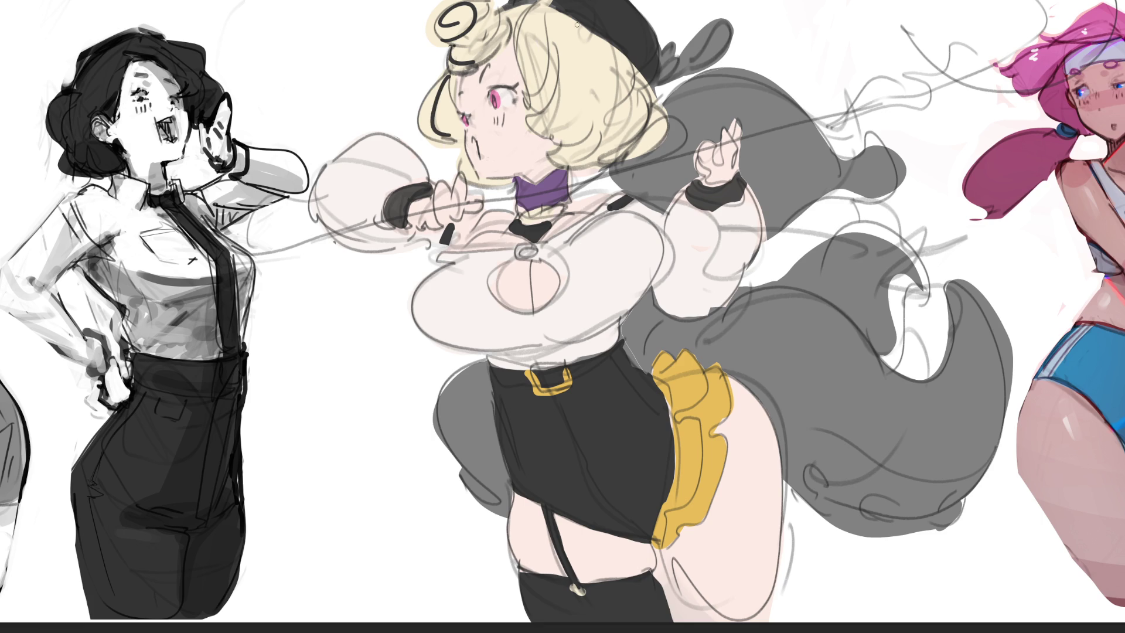
left_click_drag(549, 51, 514, 99)
key("ctrl+z")
left_click_drag(557, 58, 520, 99)
left_click_drag(493, 51, 521, 75)
left_click_drag(604, 92, 549, 136)
left_click_drag(601, 47, 604, 89)
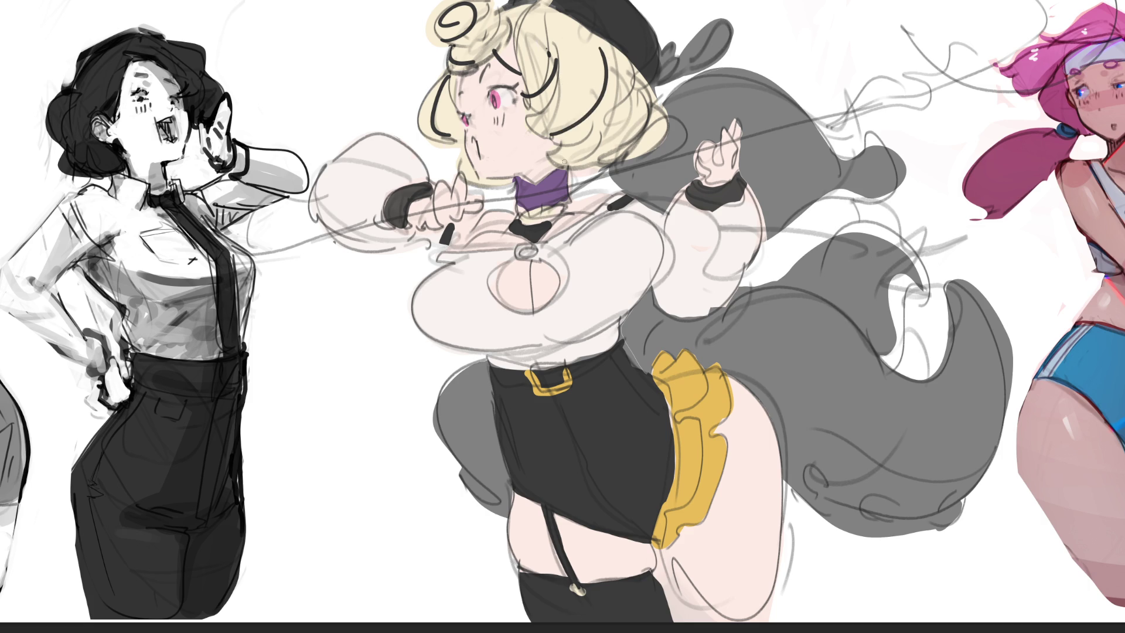
left_click_drag(554, 167, 541, 154)
left_click_drag(622, 117, 583, 166)
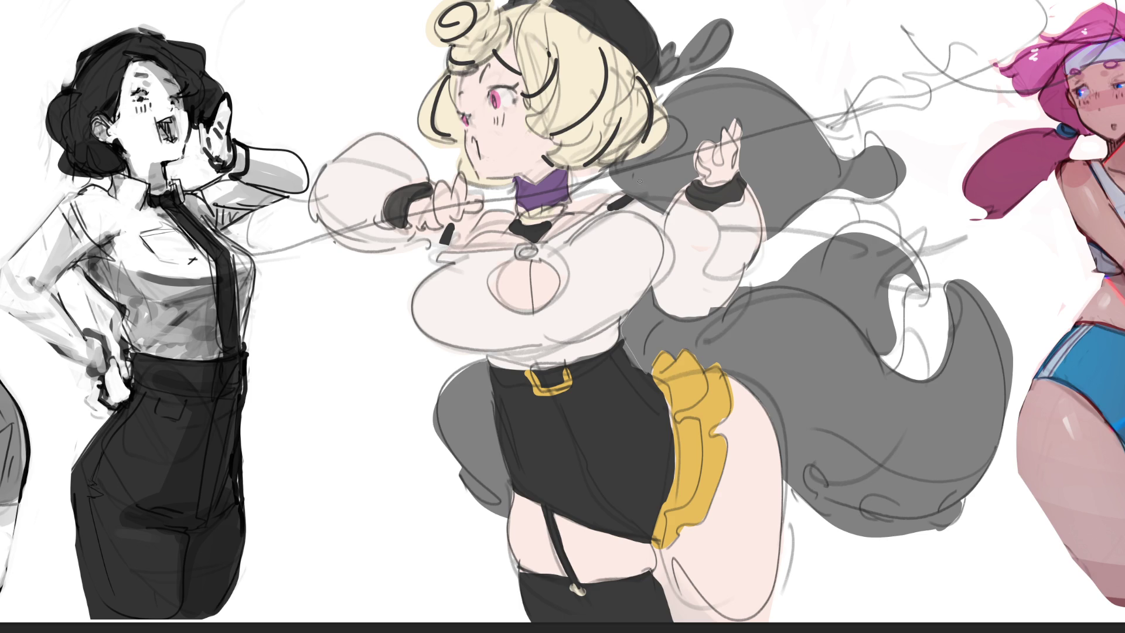
Step: Outline the hair's right edge, wash the figure in dark brown, and restore pale skin on the left fist
left_click_drag(643, 82, 652, 129)
mouse_move(645, 93)
left_mouse_down()
mouse_move(527, 205)
mouse_move(955, 589)
mouse_move(584, 262)
left_mouse_up()
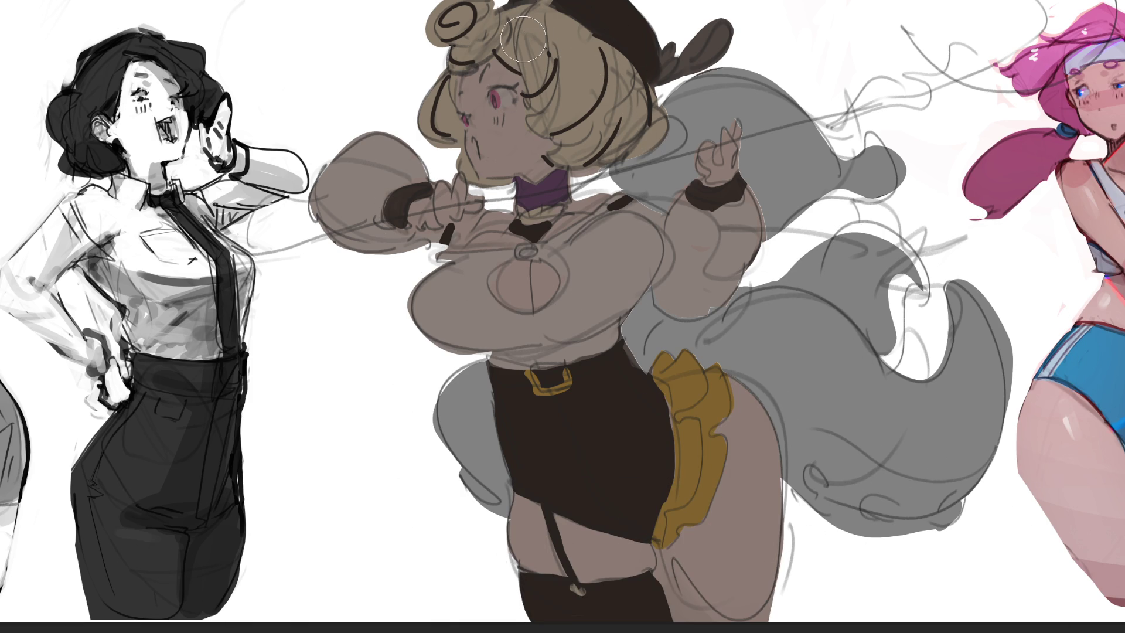
mouse_move(522, 37)
left_mouse_down()
mouse_move(605, 29)
mouse_move(586, 47)
mouse_move(504, 35)
mouse_move(604, 38)
mouse_move(539, 117)
left_mouse_up()
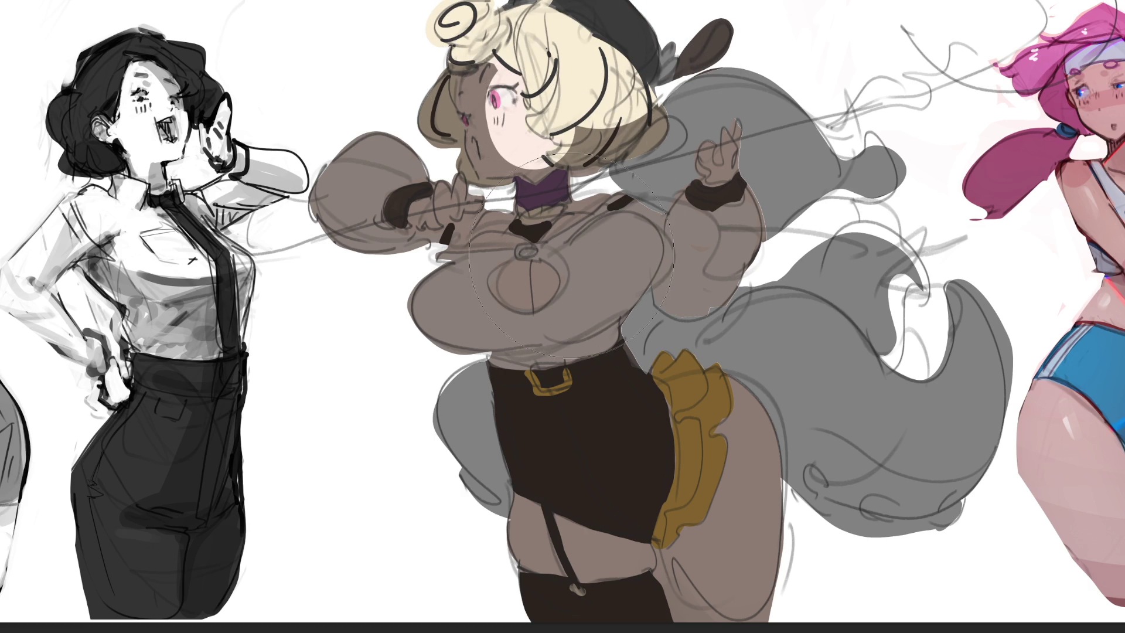
left_click_drag(410, 118, 375, 88)
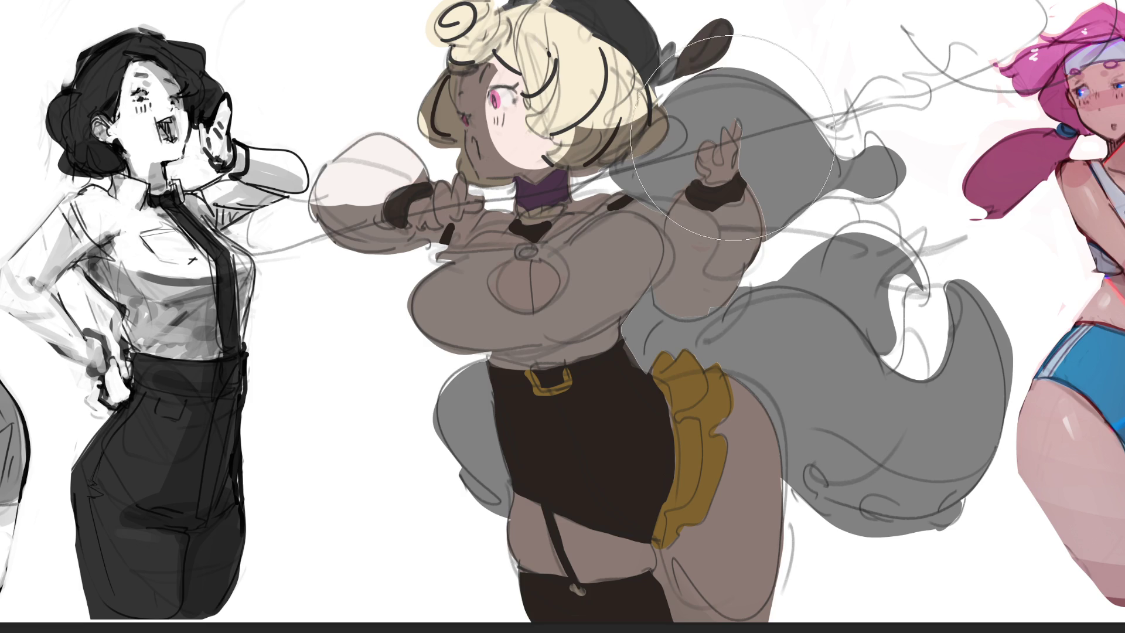
left_click_drag(727, 152, 721, 200)
key("ctrl+z")
key("ctrl+z")
Step: Repaint the raised hand, inner arm and upper chest pale, with brown shading on the chest
left_click_drag(742, 107, 659, 256)
mouse_move(583, 230)
left_mouse_down()
mouse_move(568, 231)
mouse_move(632, 252)
mouse_move(510, 258)
mouse_move(410, 287)
mouse_move(476, 267)
left_mouse_up()
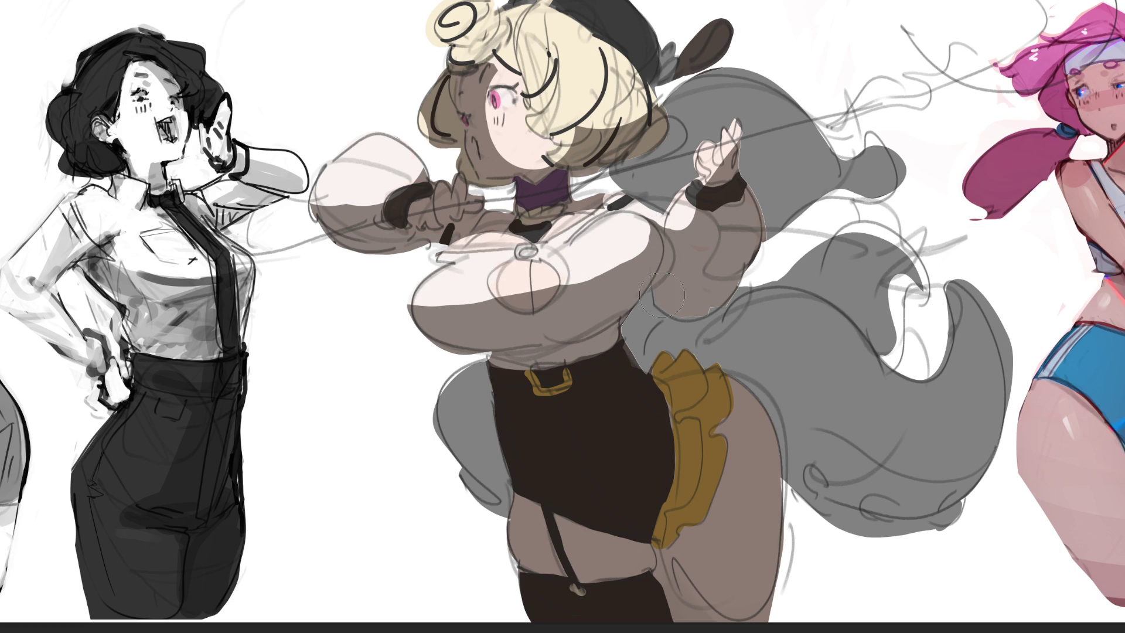
mouse_move(536, 298)
left_mouse_down()
mouse_move(521, 281)
mouse_move(519, 290)
mouse_move(578, 248)
mouse_move(553, 273)
mouse_move(507, 276)
left_mouse_up()
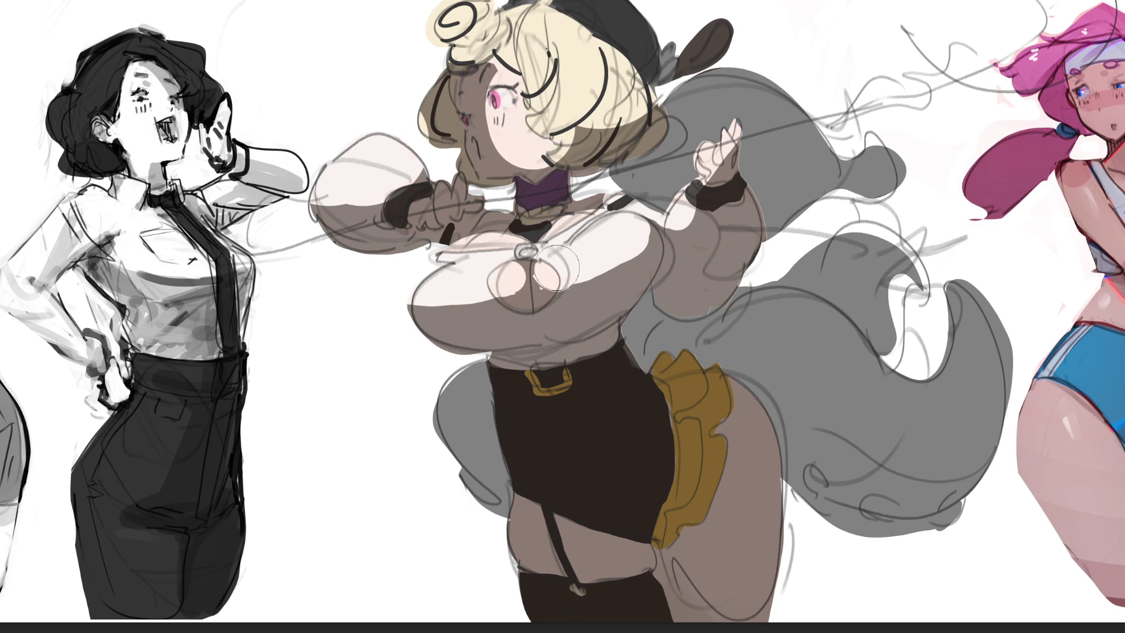
mouse_move(496, 273)
left_mouse_down()
mouse_move(516, 258)
mouse_move(507, 266)
left_mouse_up()
key("ctrl+z")
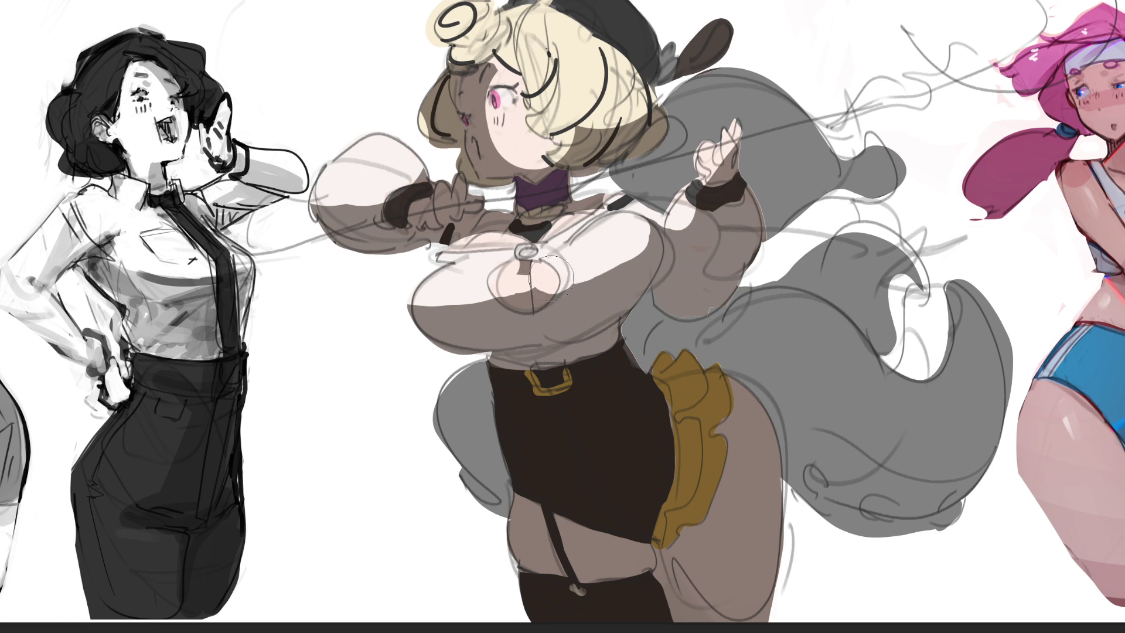
left_click_drag(538, 312, 497, 274)
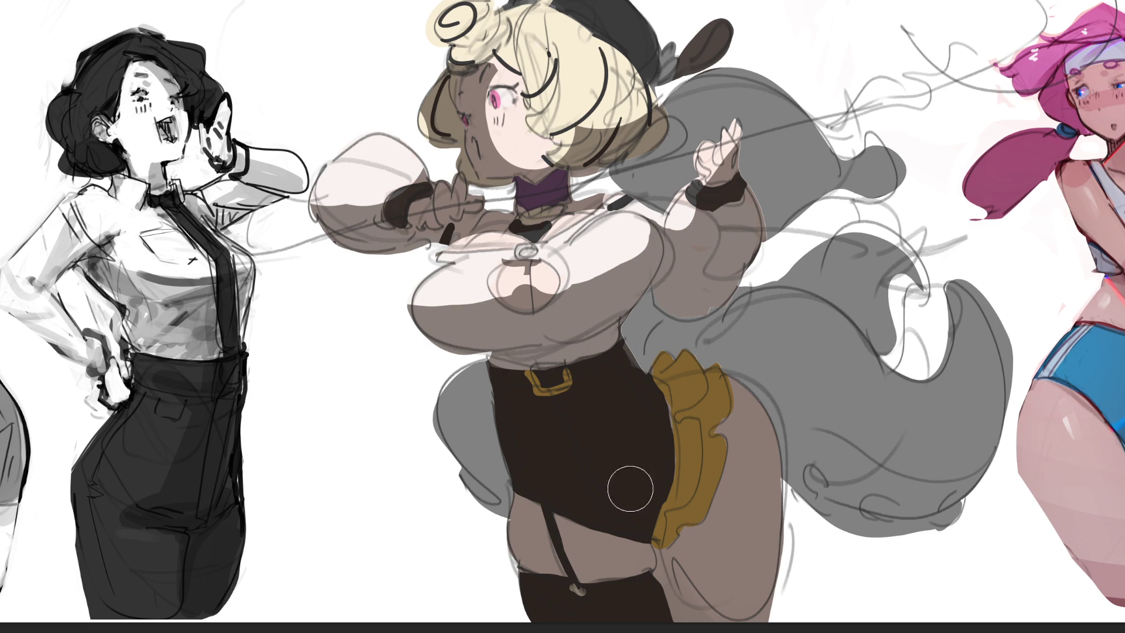
Step: Highlight the gold ruffle and raised sleeve, paint thigh skin, tone the stocking top dark grey, and shade the thigh
mouse_move(697, 374)
left_mouse_down()
mouse_move(712, 448)
mouse_move(700, 483)
mouse_move(735, 410)
left_mouse_up()
mouse_move(741, 554)
left_mouse_down()
mouse_move(747, 410)
mouse_move(752, 620)
left_mouse_up()
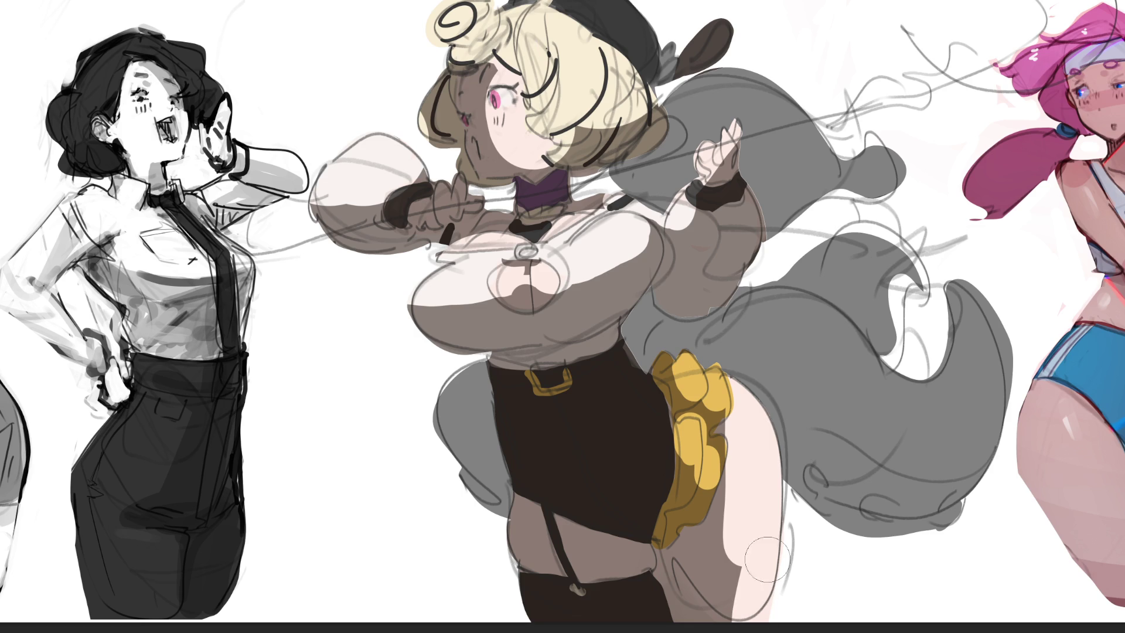
left_click_drag(762, 184, 756, 232)
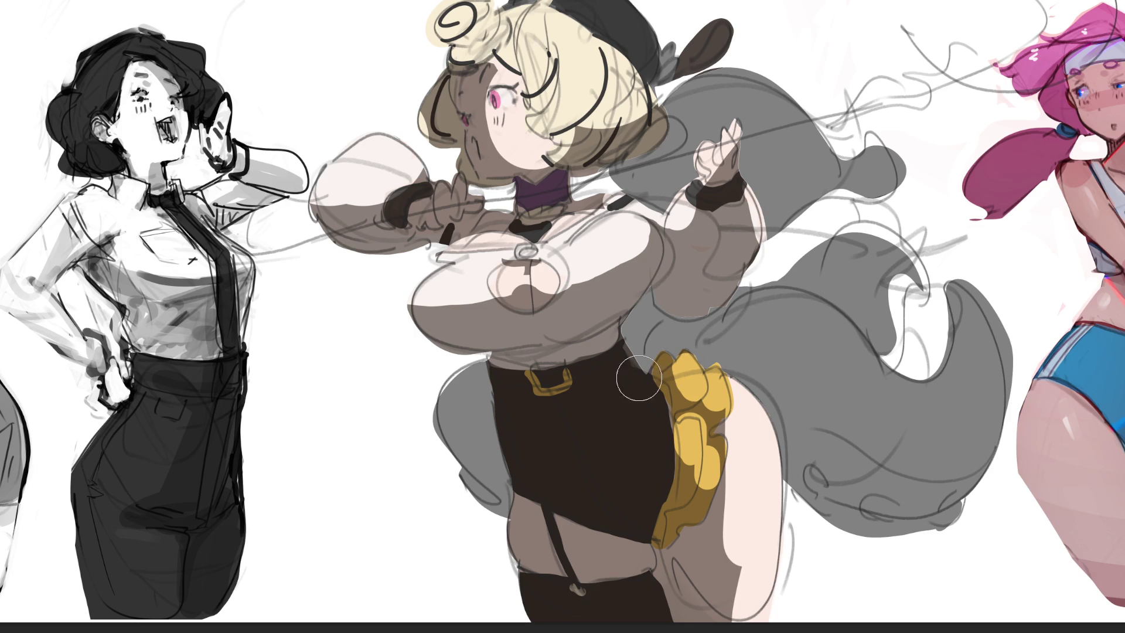
mouse_move(571, 570)
left_mouse_down()
mouse_move(559, 556)
mouse_move(624, 560)
left_mouse_up()
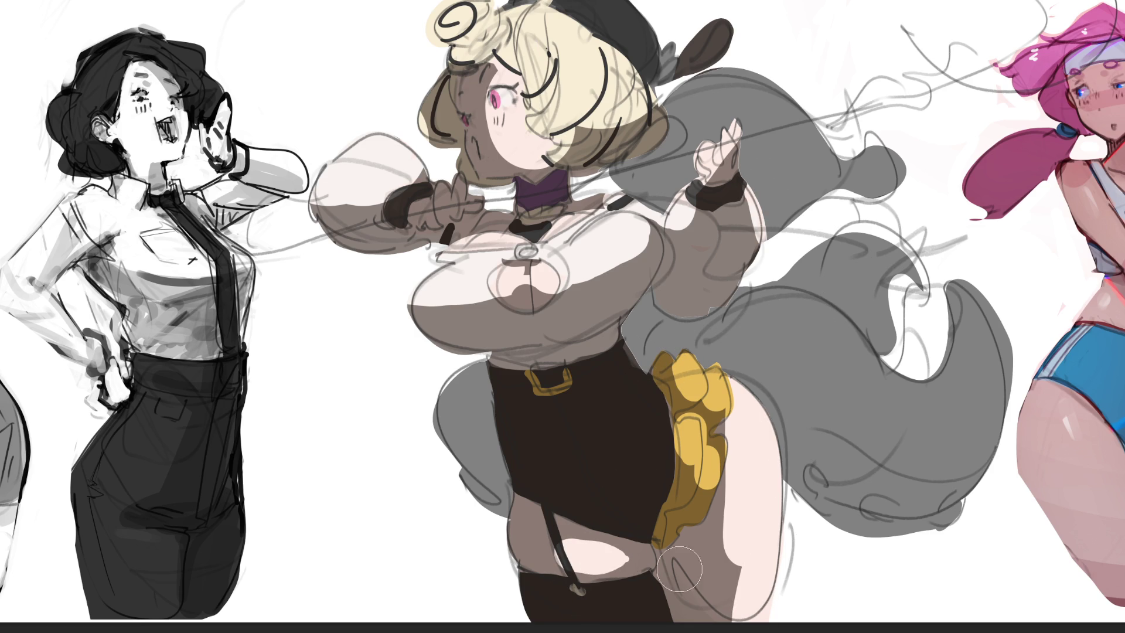
left_click_drag(642, 599, 586, 609)
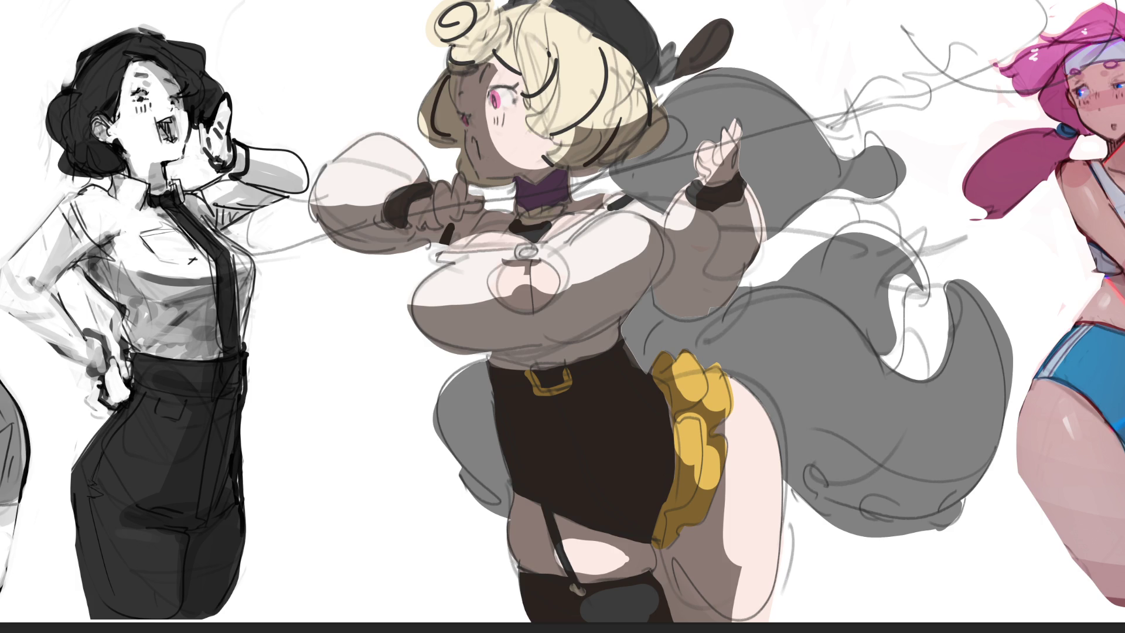
mouse_move(777, 630)
left_mouse_down()
mouse_move(735, 410)
mouse_move(739, 605)
mouse_move(754, 416)
mouse_move(740, 434)
mouse_move(746, 399)
mouse_move(769, 405)
mouse_move(744, 387)
mouse_move(741, 411)
mouse_move(776, 412)
mouse_move(769, 447)
mouse_move(750, 463)
mouse_move(762, 553)
mouse_move(773, 516)
mouse_move(762, 493)
mouse_move(781, 549)
left_mouse_up()
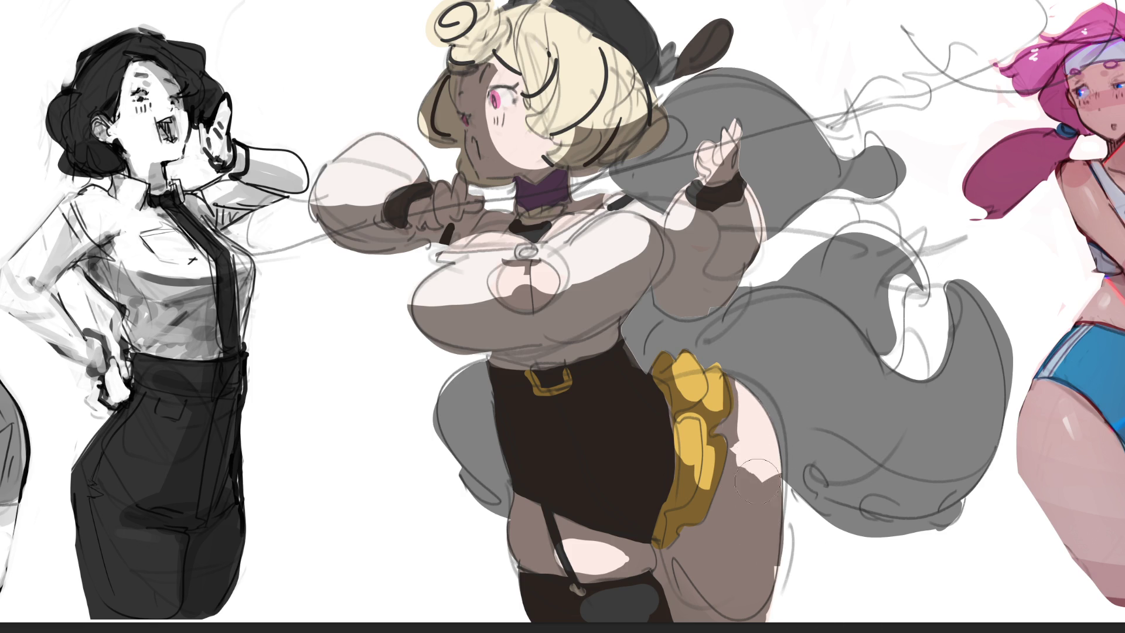
left_click_drag(753, 468, 764, 504)
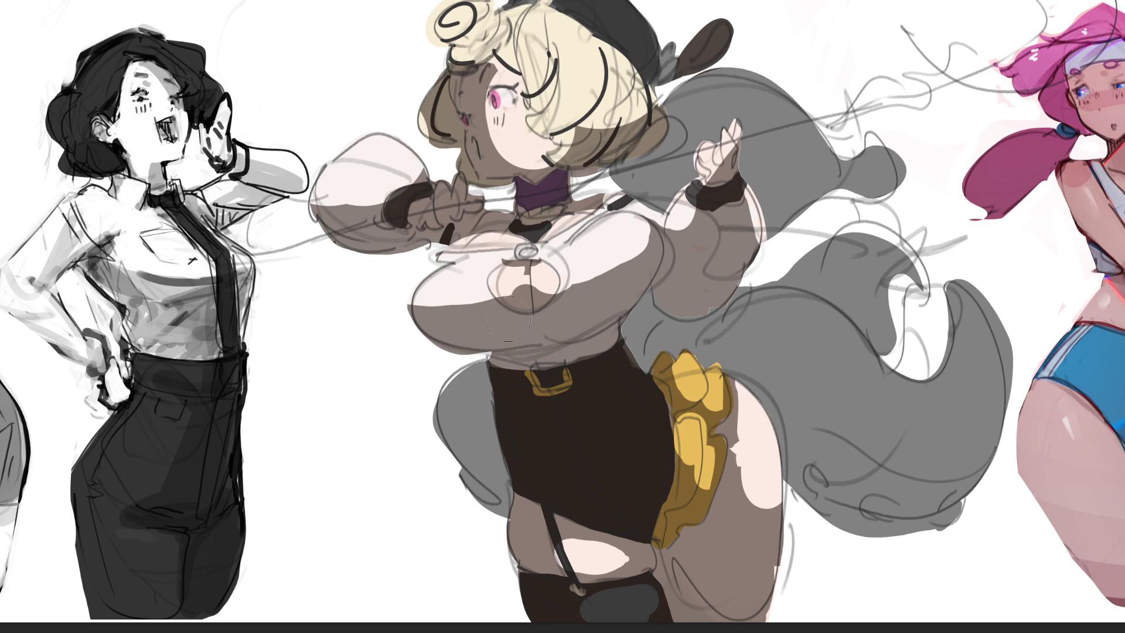
Step: Colour the hair at the bun's base, draw an eyebrow, and add a small dark dab below the eye
left_click_drag(445, 56, 489, 33)
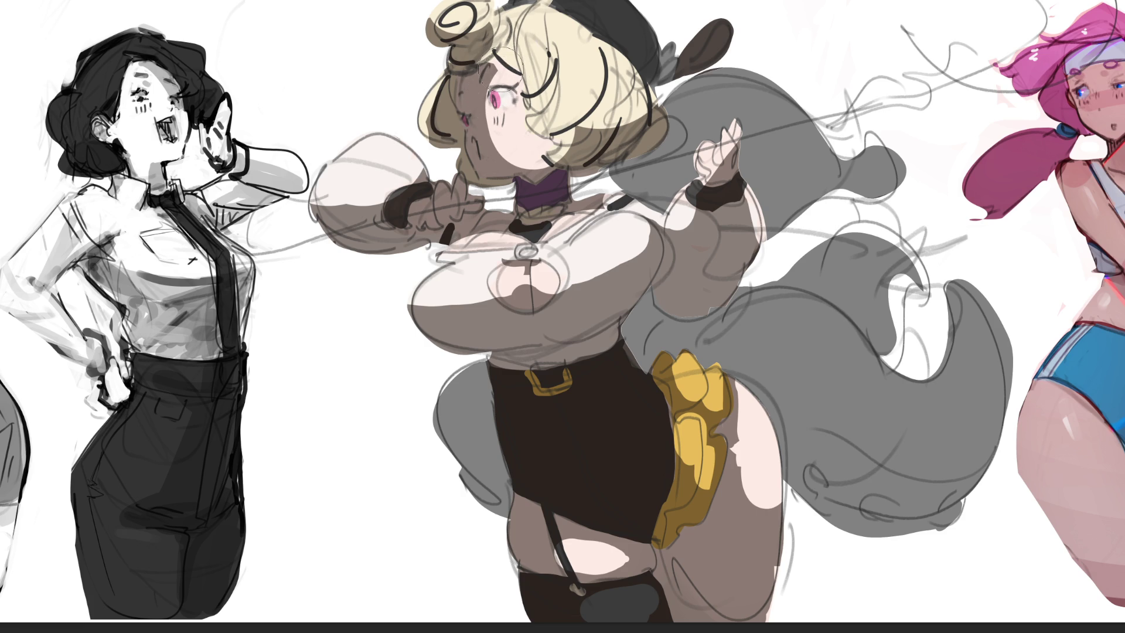
left_click_drag(495, 52, 518, 68)
key("[")
key("[")
key("[")
left_click(498, 111)
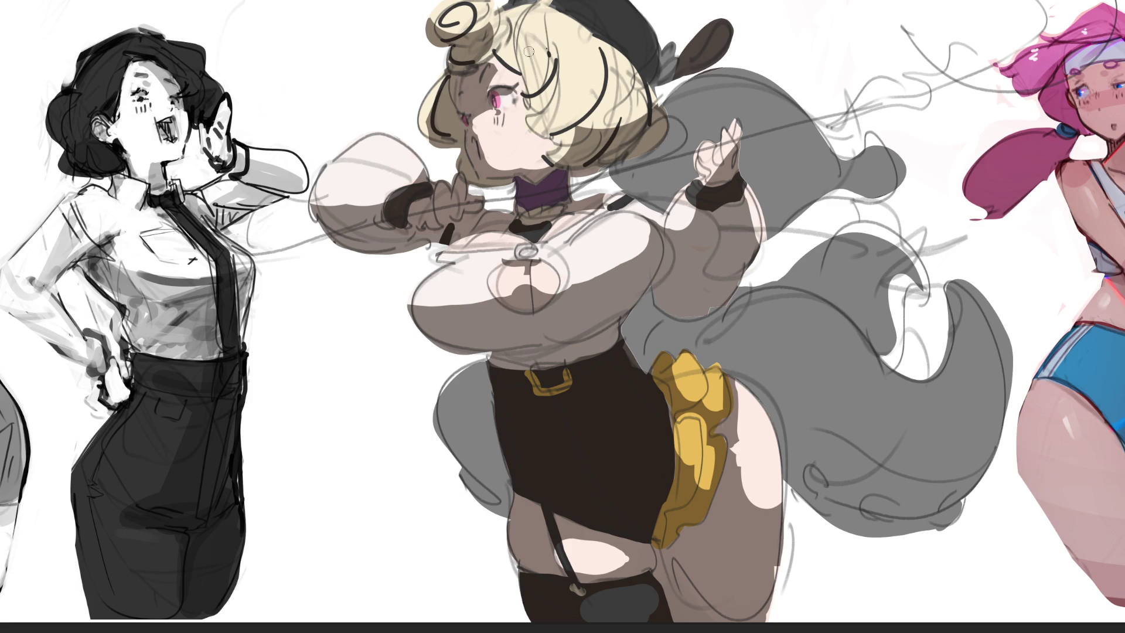
Step: Shade the face and cheek below the pink eye, draw a dark curve above it, and highlight the cheek
mouse_move(490, 109)
left_mouse_down()
mouse_move(515, 153)
mouse_move(478, 120)
mouse_move(483, 141)
mouse_move(526, 169)
left_mouse_up()
mouse_move(489, 118)
left_mouse_down()
mouse_move(505, 120)
mouse_move(534, 158)
mouse_move(525, 120)
left_mouse_up()
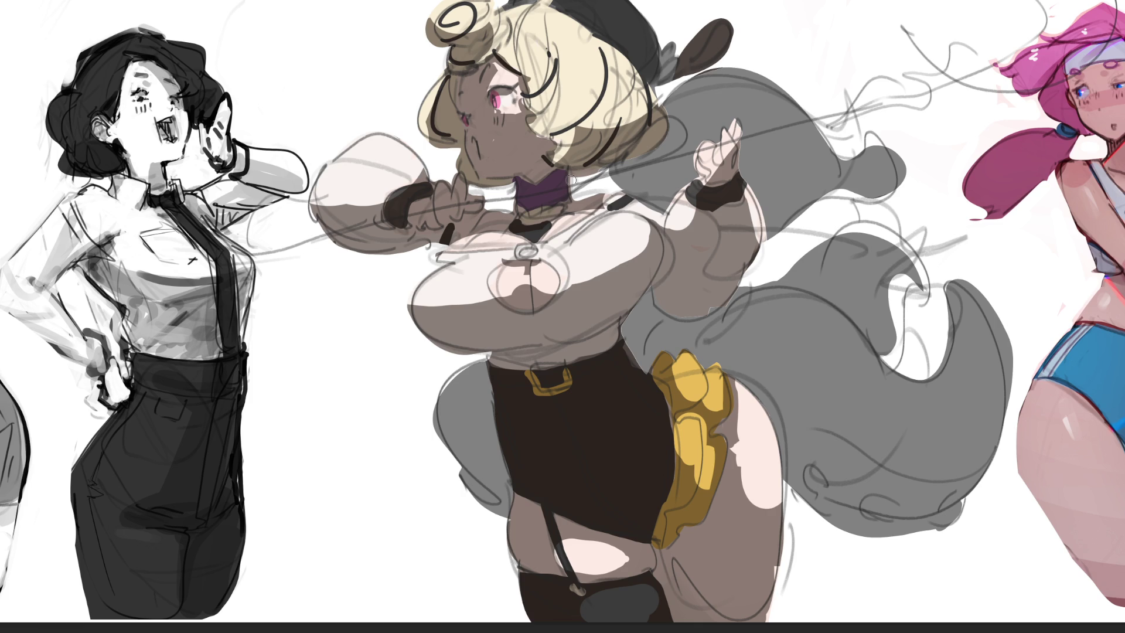
mouse_move(494, 54)
left_mouse_down()
mouse_move(529, 93)
mouse_move(520, 88)
left_mouse_up()
left_click(470, 124)
Step: Mark beside the eye, paint light fingers and brown hand shading, outline the hat's edge, and make the bow gold
left_click_drag(471, 112, 463, 120)
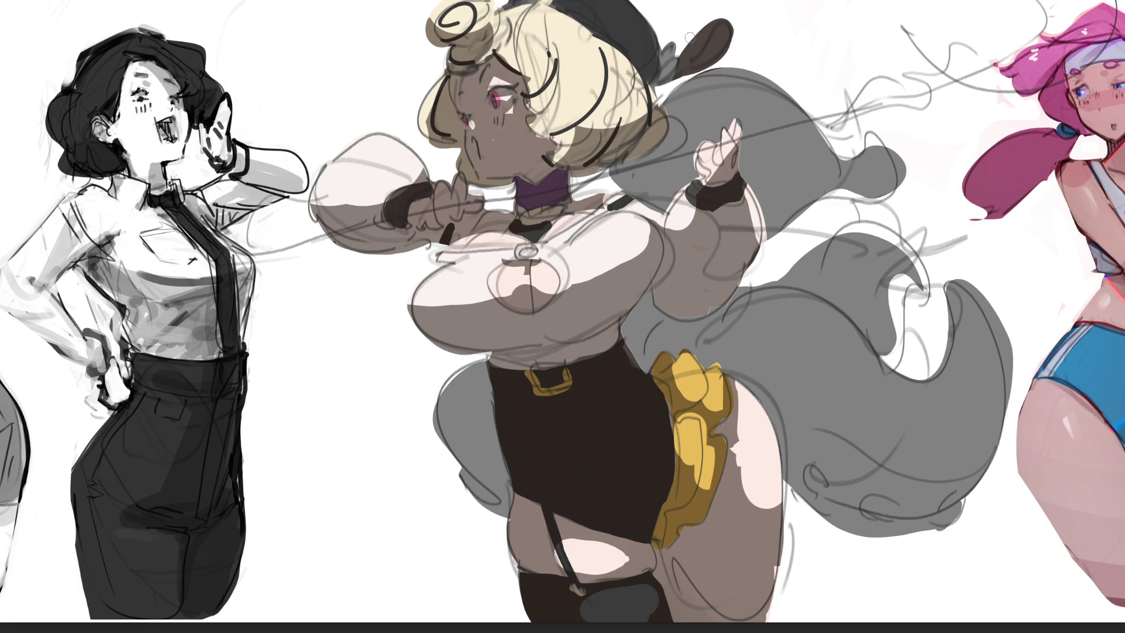
mouse_move(440, 186)
left_mouse_down()
mouse_move(460, 181)
mouse_move(427, 202)
mouse_move(404, 193)
mouse_move(471, 204)
mouse_move(480, 172)
left_mouse_up()
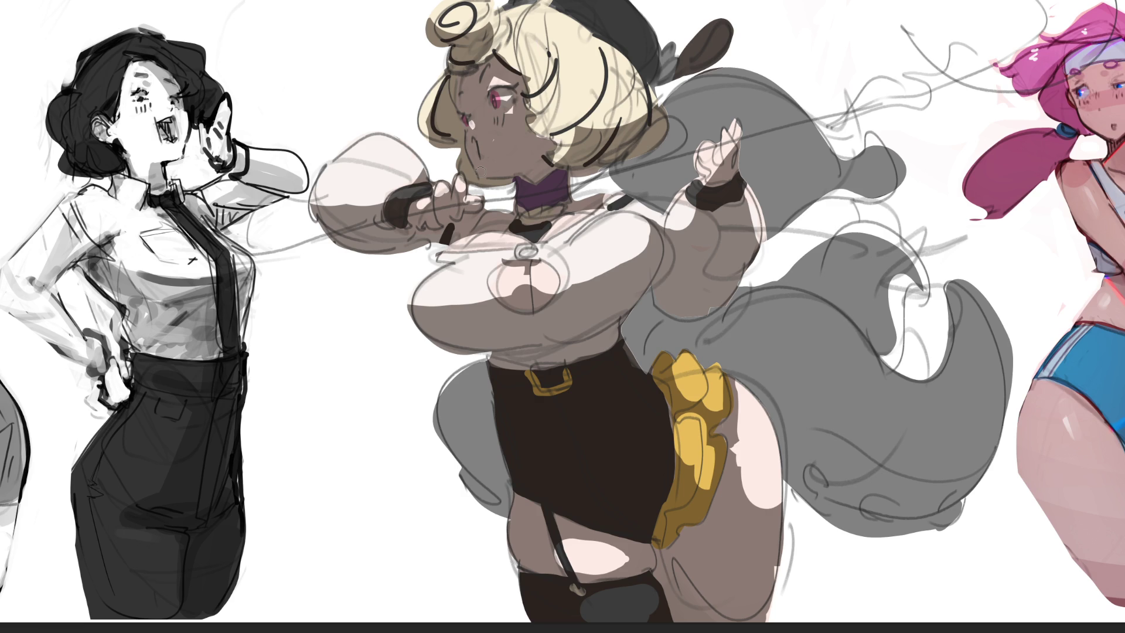
mouse_move(703, 174)
left_mouse_down()
mouse_move(726, 151)
mouse_move(724, 183)
left_mouse_up()
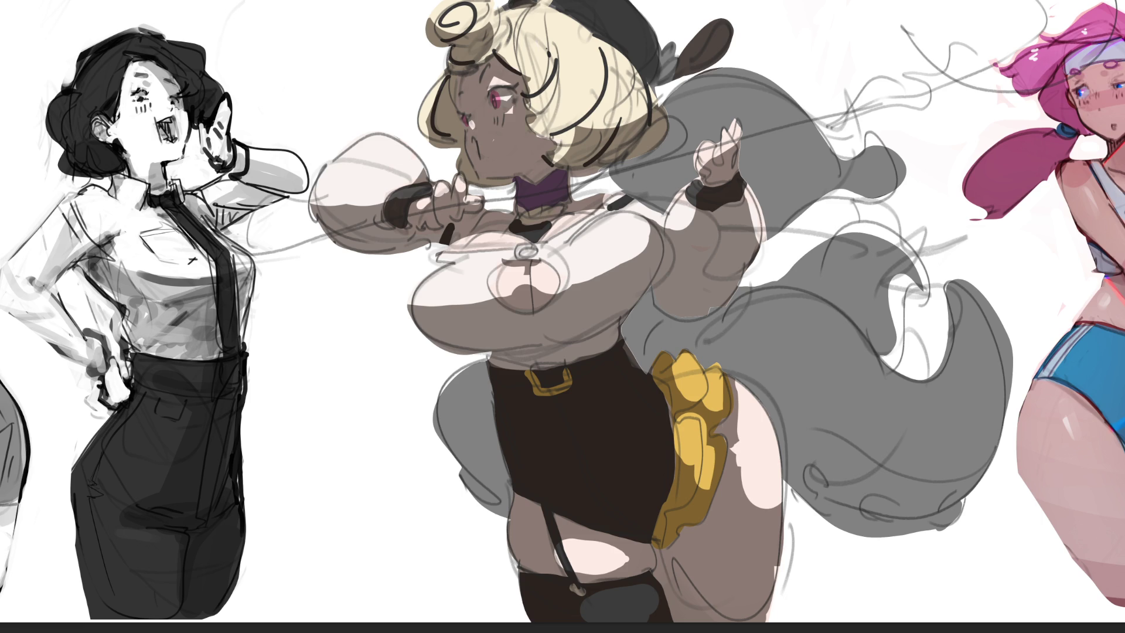
mouse_move(557, 2)
left_mouse_down()
mouse_move(641, 61)
mouse_move(648, 91)
left_mouse_up()
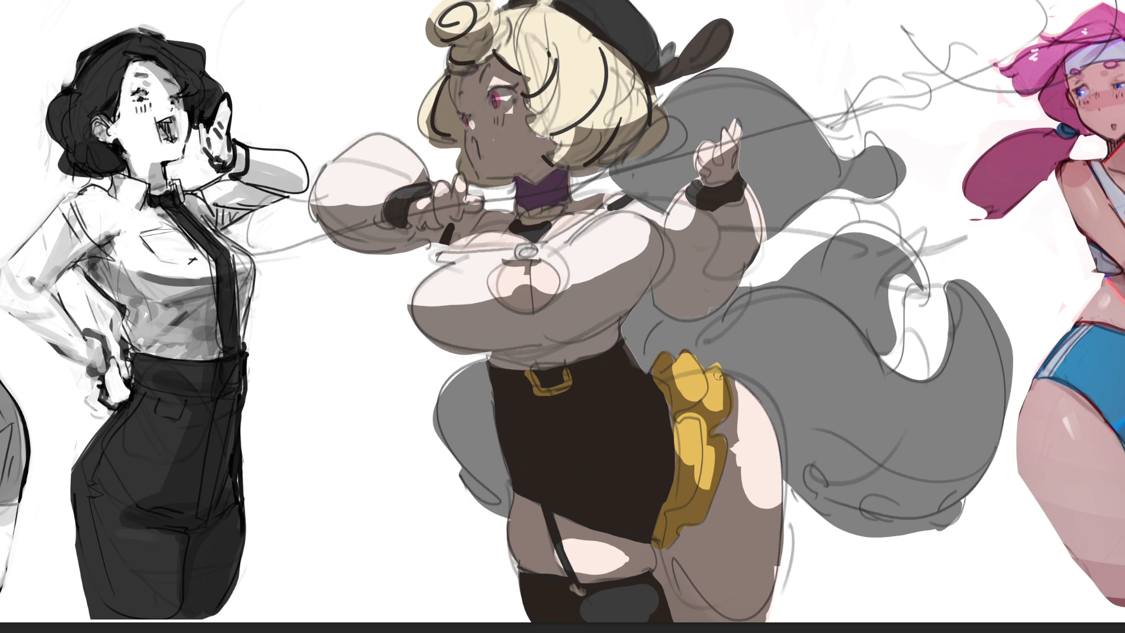
mouse_move(673, 64)
left_mouse_down()
mouse_move(683, 46)
mouse_move(756, 20)
left_mouse_up()
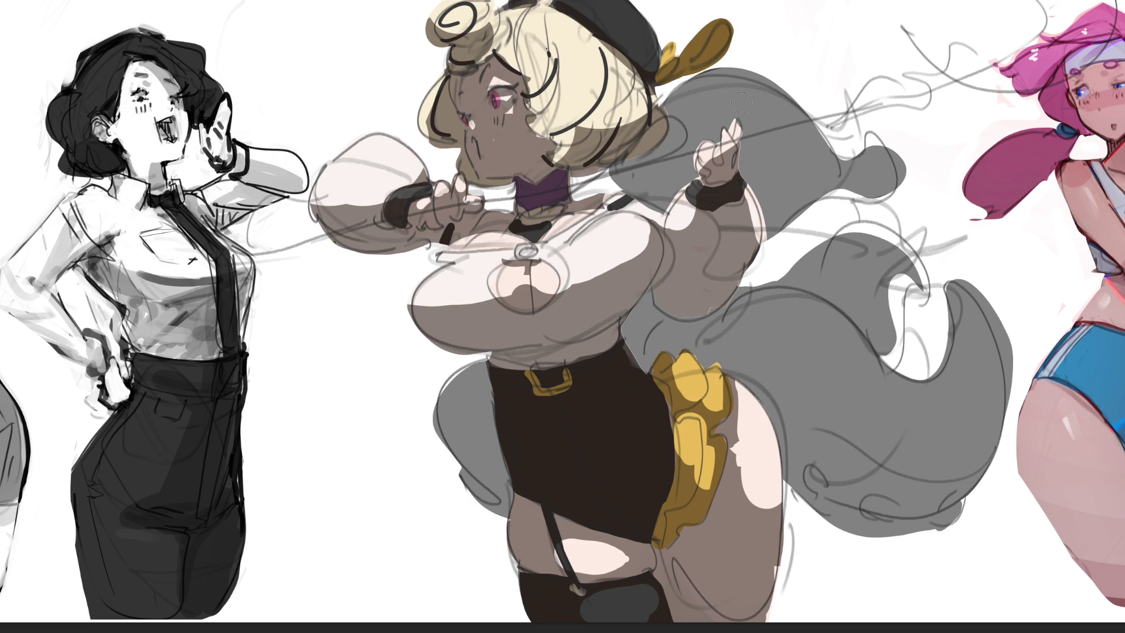